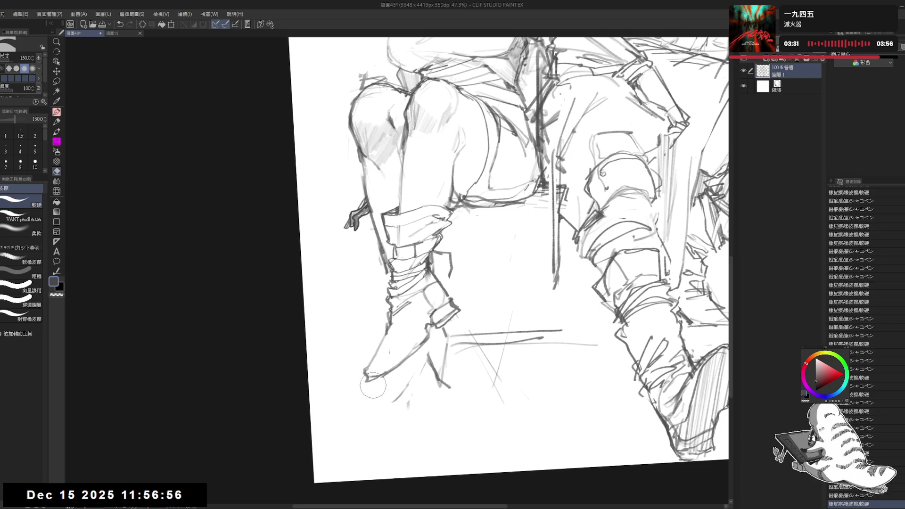
Step: Zoom out to 33.3% to see the whole sketch and erase a stray line near the girl's leg
left_click_drag(490, 214, 461, 274)
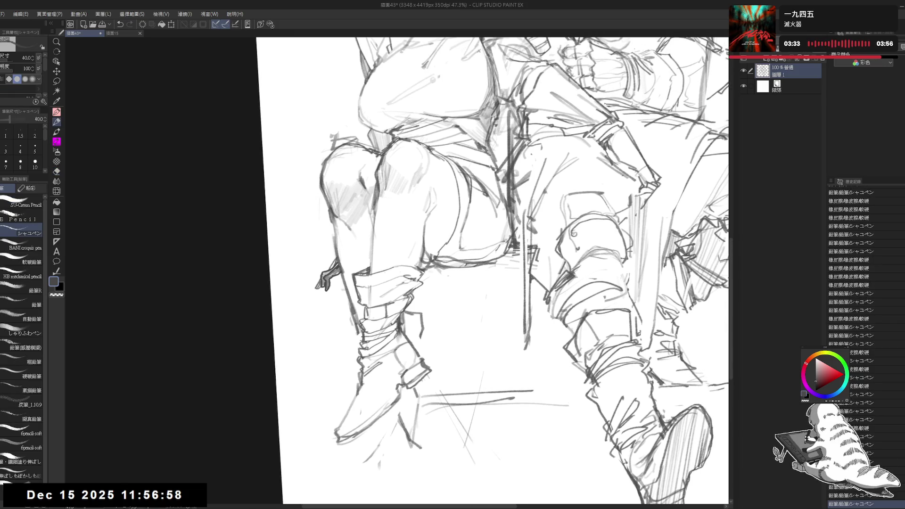
scroll(502, 264, "down", 3)
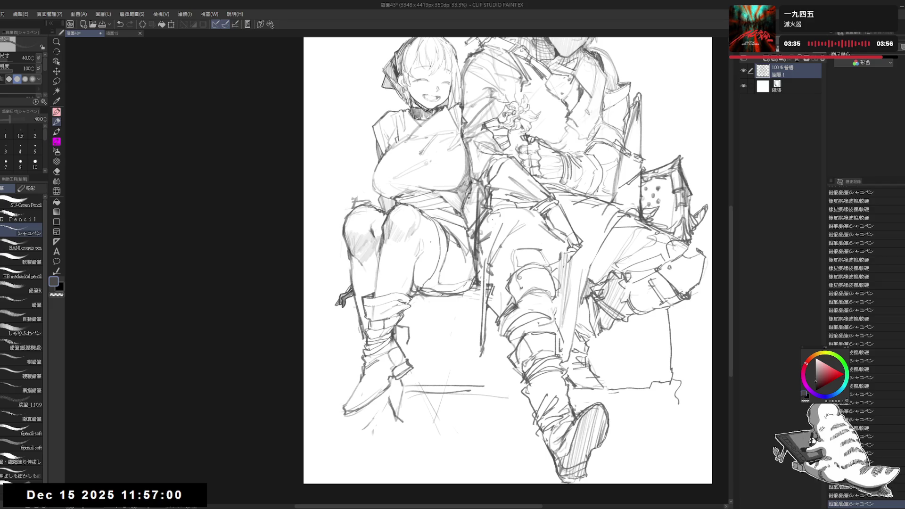
key("e")
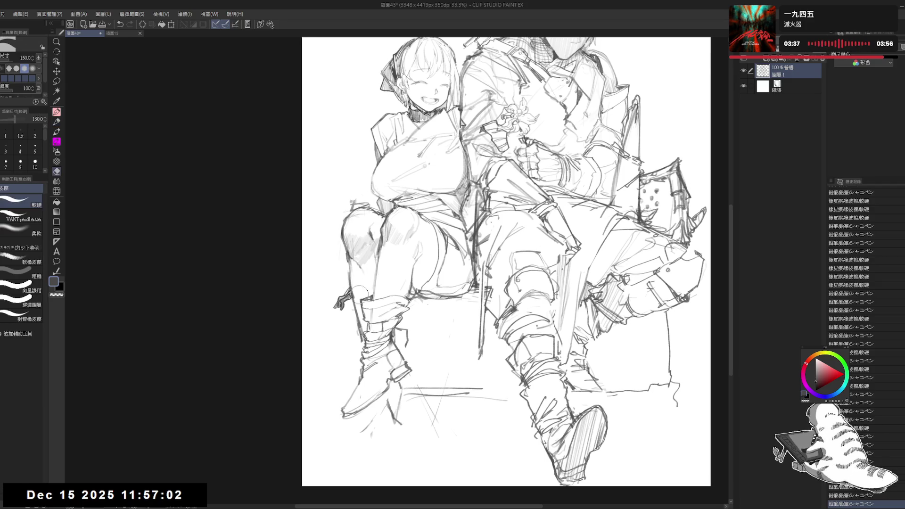
mouse_move(351, 318)
left_mouse_down()
mouse_move(354, 341)
mouse_move(351, 313)
mouse_move(329, 359)
left_mouse_up()
Step: Add small pencil marks near the girl's leg and boot
key("p")
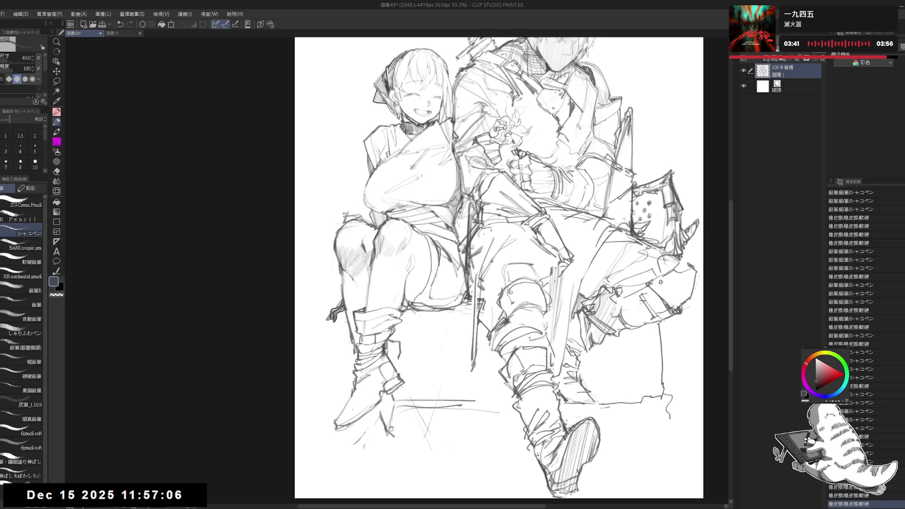
left_click(390, 262)
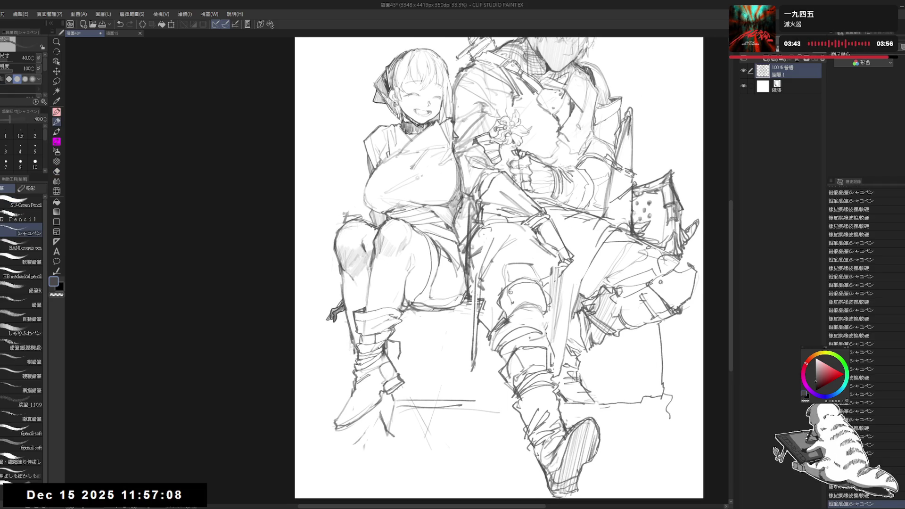
left_click_drag(372, 258, 370, 311)
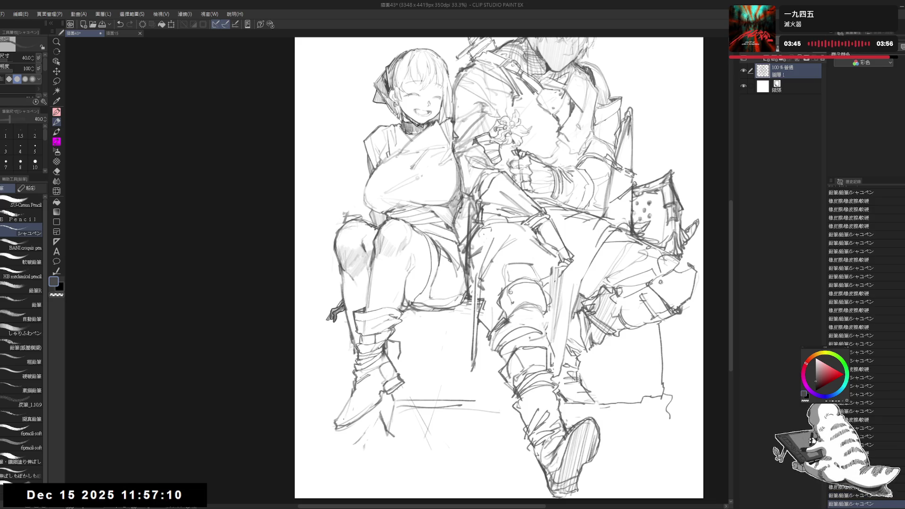
left_click(389, 364)
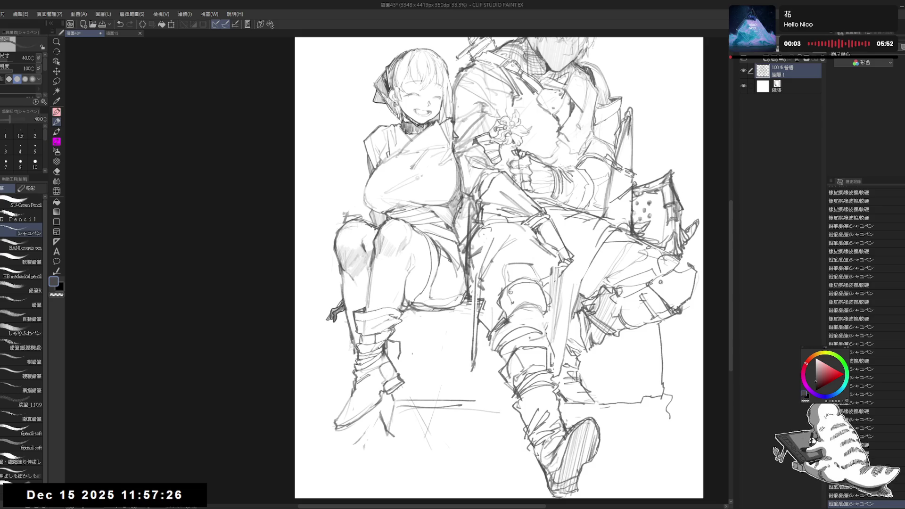
mouse_move(374, 381)
left_mouse_down()
mouse_move(377, 374)
mouse_move(325, 411)
mouse_move(342, 432)
mouse_move(387, 399)
mouse_move(410, 359)
mouse_move(395, 374)
mouse_move(390, 368)
mouse_move(405, 366)
mouse_move(397, 365)
left_mouse_up()
Step: Lasso the girl's lower leg and boot, rotate it with Free Transform, commit it, and deselect
key("m")
key("ctrl+t")
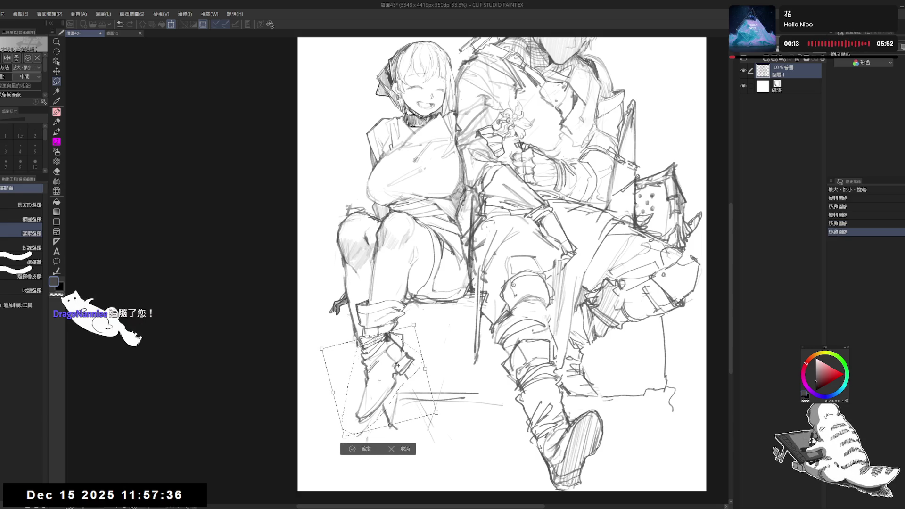
left_click(364, 449)
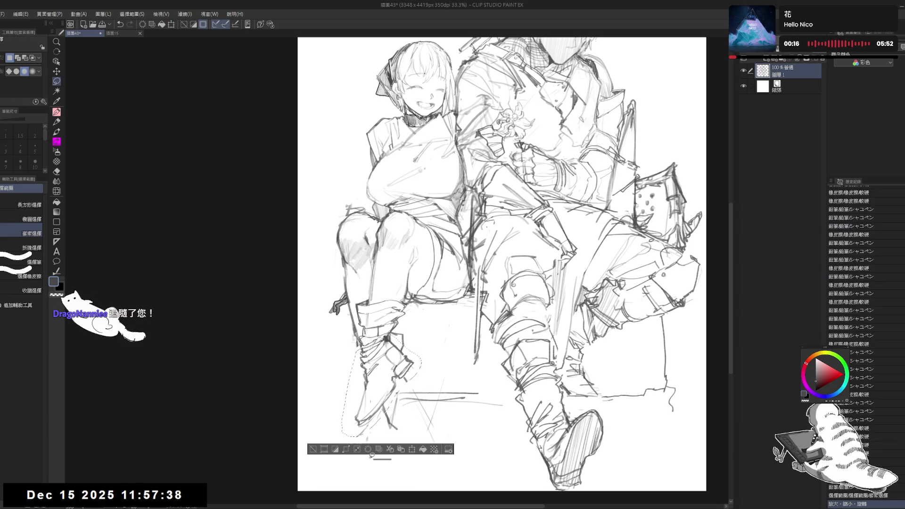
key("ctrl+d")
mouse_move(376, 381)
left_mouse_down()
mouse_move(385, 372)
mouse_move(364, 369)
left_mouse_up()
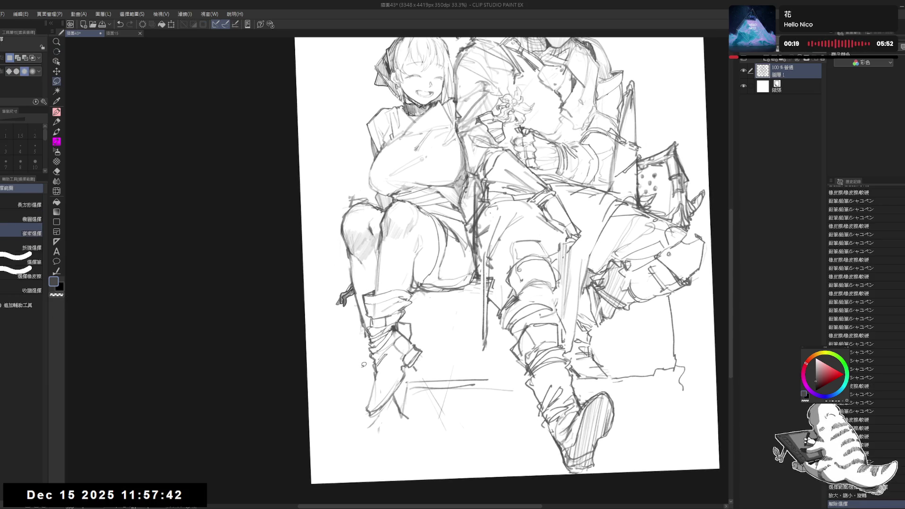
Step: Shrink the eraser to size 120 and erase a small bit of the boot sketch
key("e")
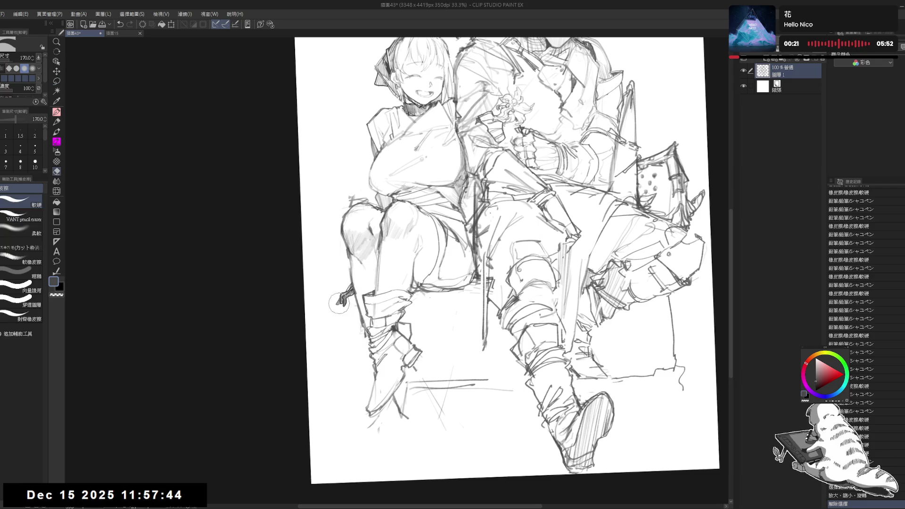
key("bracketleft")
key("bracketleft")
left_click_drag(363, 338, 367, 339)
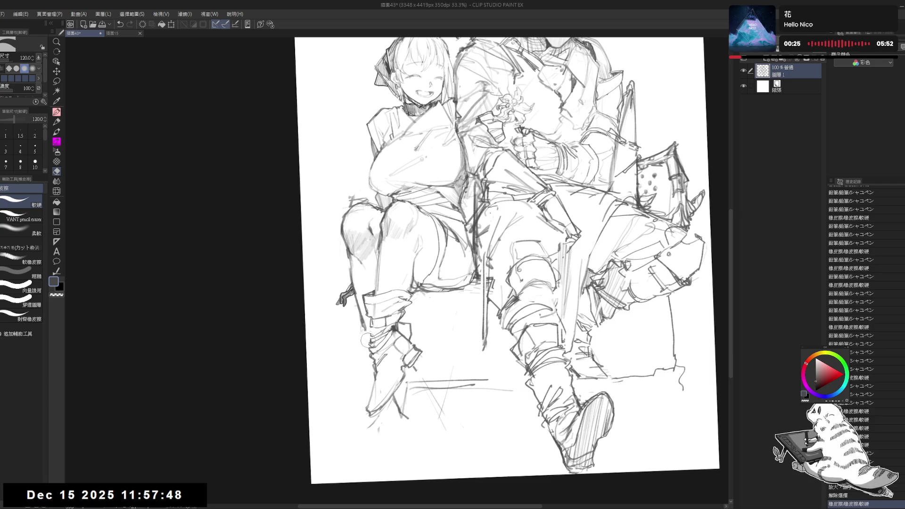
key("p")
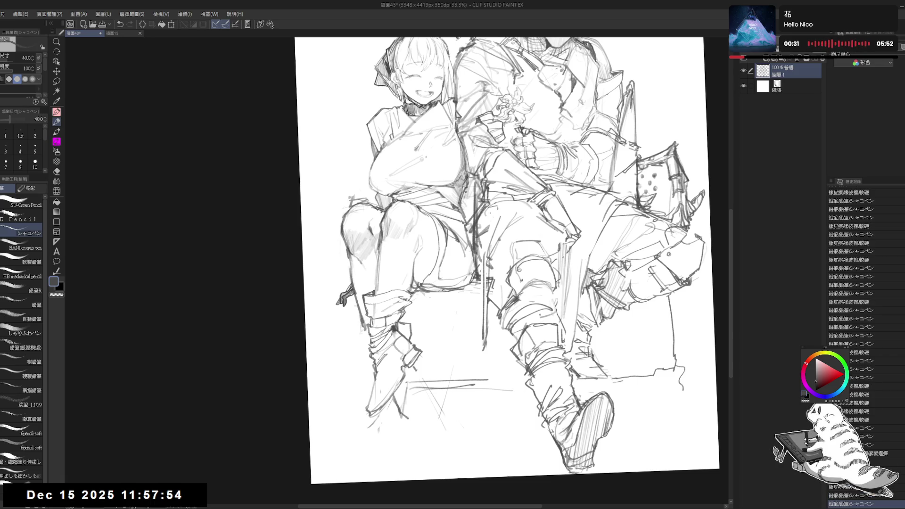
key("e")
key("p")
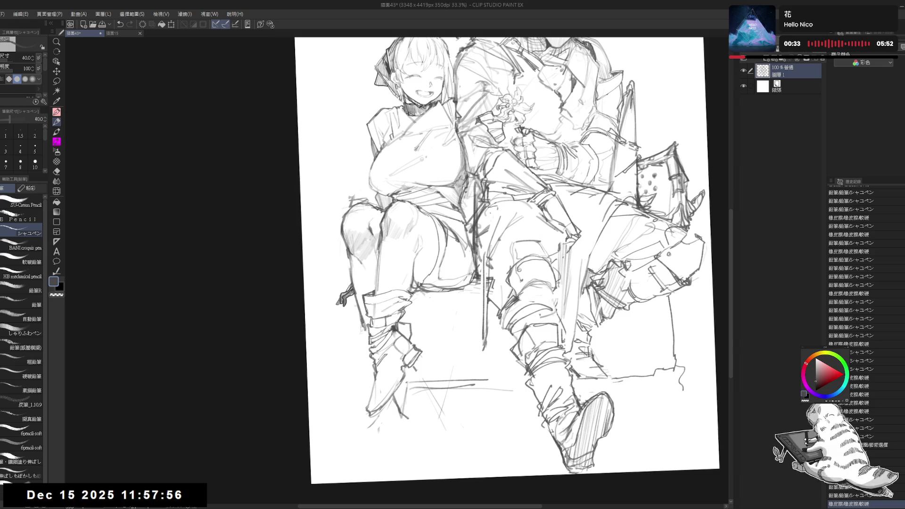
key("ctrl+z")
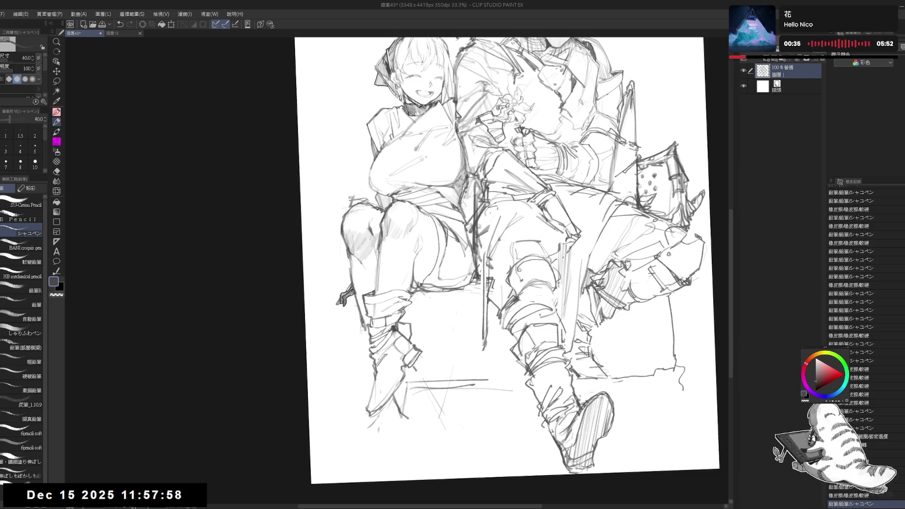
Step: Erase the lines near the left boot and redraw short strokes on its outline
key("e")
mouse_move(376, 340)
left_mouse_down()
mouse_move(361, 420)
mouse_move(379, 394)
mouse_move(384, 415)
left_mouse_up()
key("p")
key("e")
key("p")
key("e")
key("p")
key("e")
key("p")
mouse_move(379, 382)
left_mouse_down()
mouse_move(367, 408)
mouse_move(380, 417)
mouse_move(359, 424)
mouse_move(378, 415)
left_mouse_up()
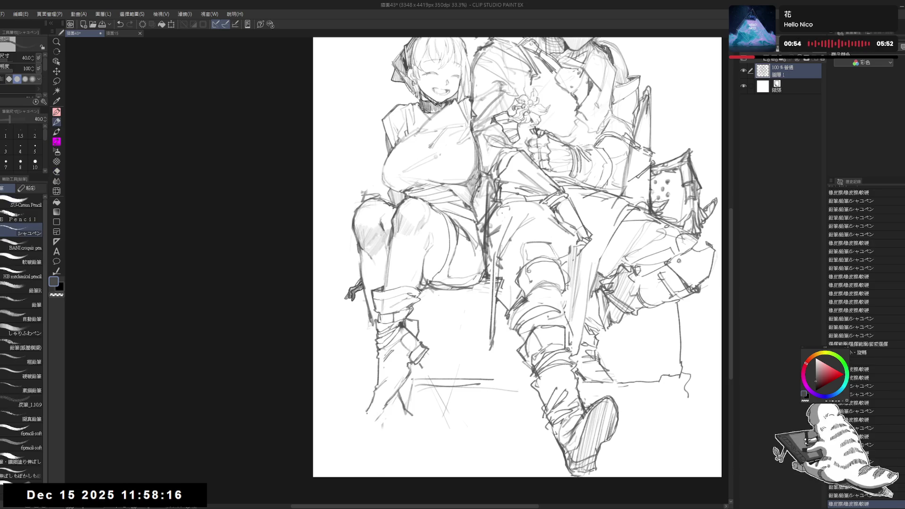
Step: Erase and rework a small area of the boot, undoing a stray stroke
mouse_move(404, 385)
left_mouse_down()
mouse_move(380, 411)
mouse_move(396, 407)
mouse_move(415, 360)
left_mouse_up()
key("e")
key("p")
key("ctrl+z")
key("e")
key("p")
key("e")
left_click_drag(400, 376, 414, 361)
Step: Touch up the boot lines, add a dot on the knee, and flip the canvas to check
key("p")
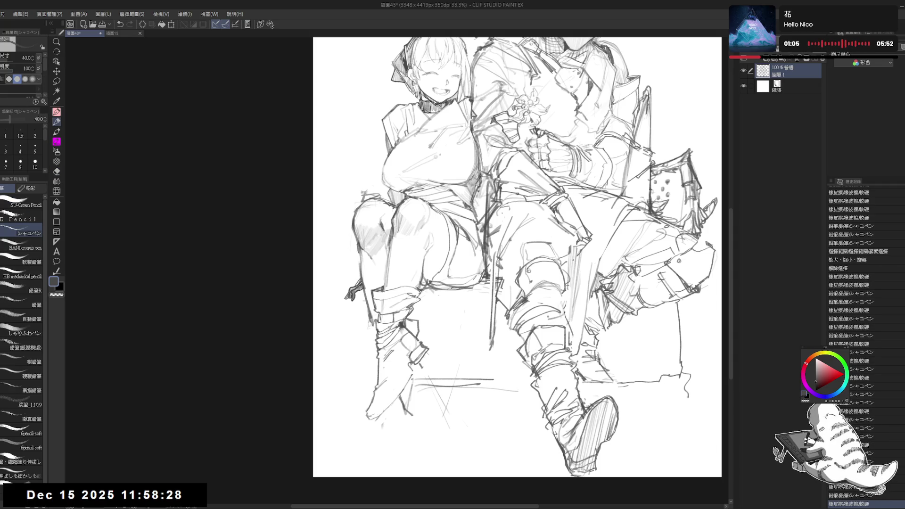
key("e")
key("p")
mouse_move(401, 373)
left_mouse_down()
mouse_move(414, 363)
mouse_move(402, 391)
left_mouse_up()
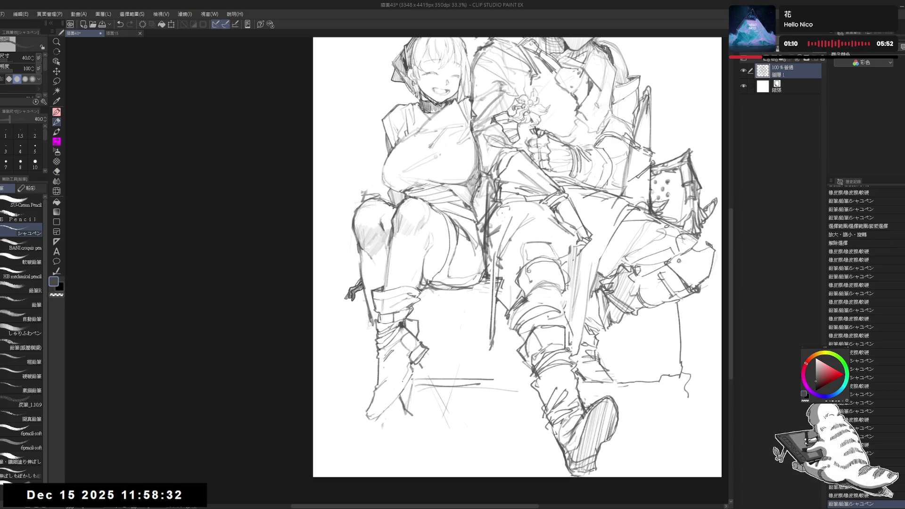
left_click(385, 267)
key("h")
key("h")
left_click_drag(403, 238, 393, 269)
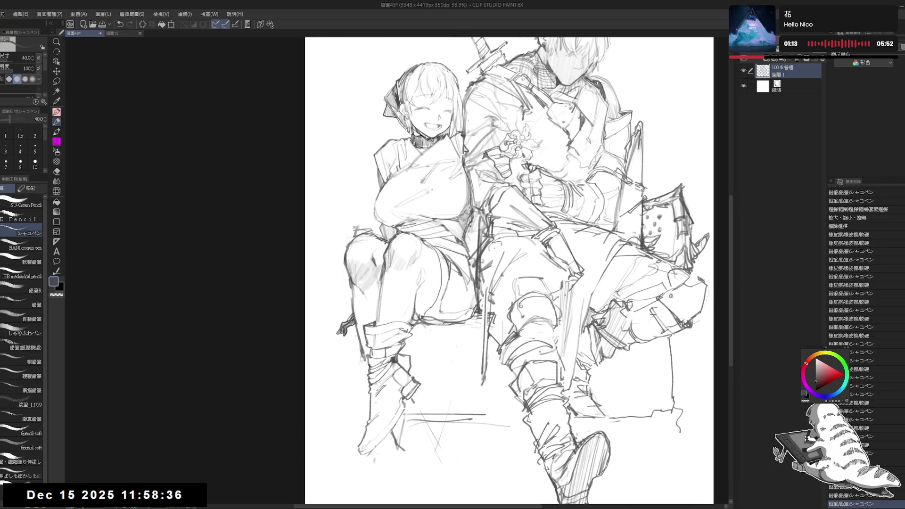
Step: Erase the stray marks on the girl's knee
key("e")
mouse_move(415, 330)
left_mouse_down()
mouse_move(418, 342)
mouse_move(413, 335)
left_mouse_up()
key("p")
key("e")
key("p")
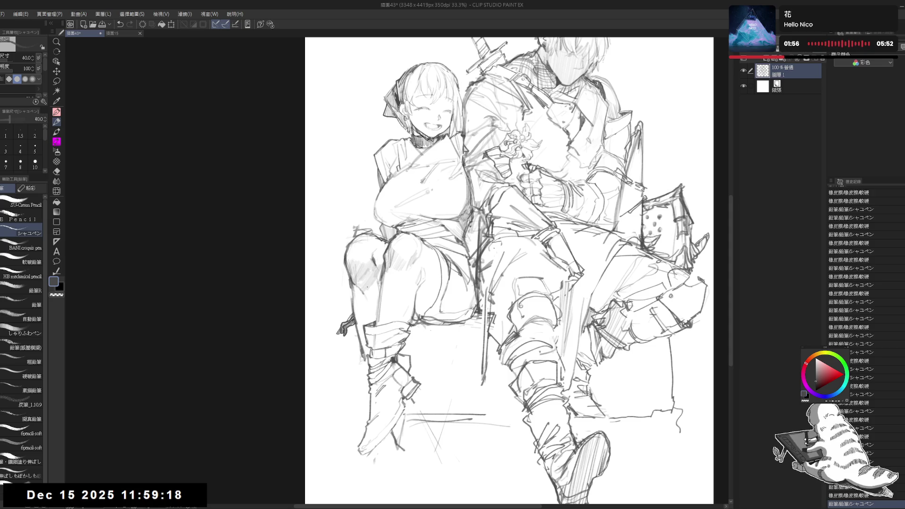
key("e")
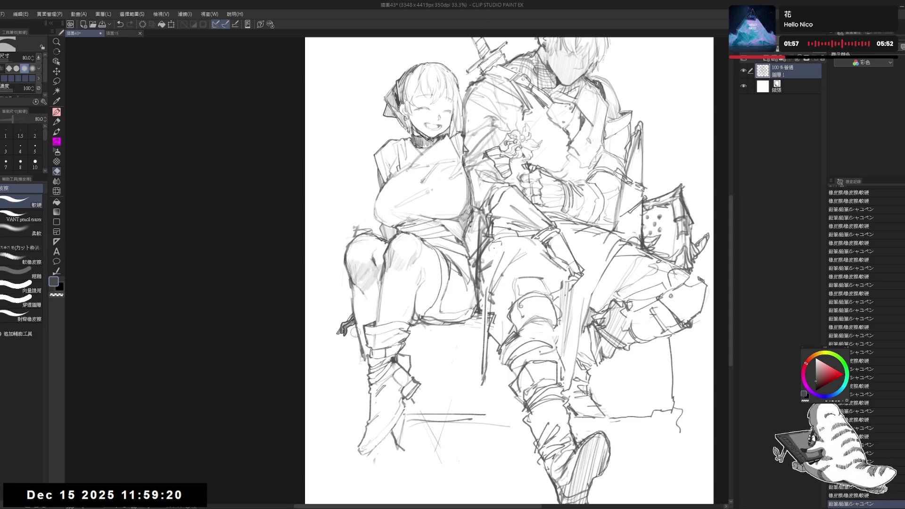
key("p")
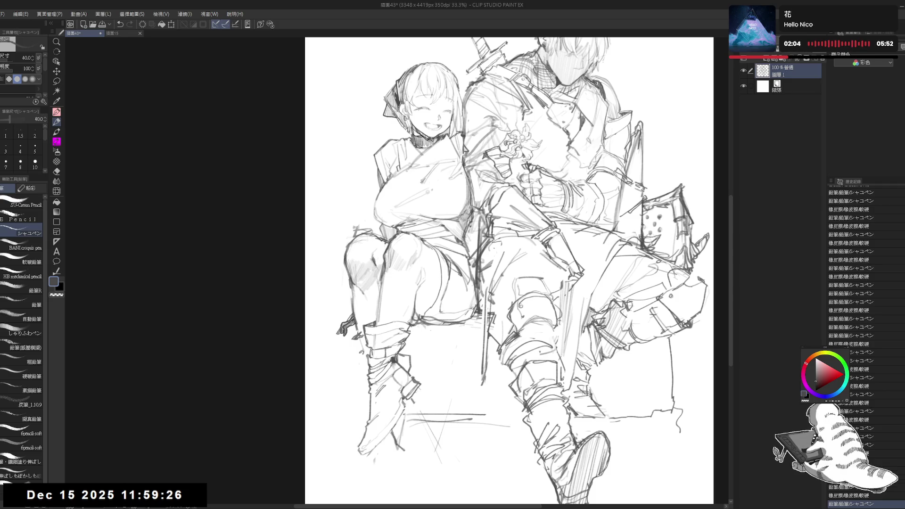
Step: Redraw the lines near the girl's foot, add a small dot, and flip the canvas to check
left_click_drag(359, 327, 365, 362)
key("ctrl+z")
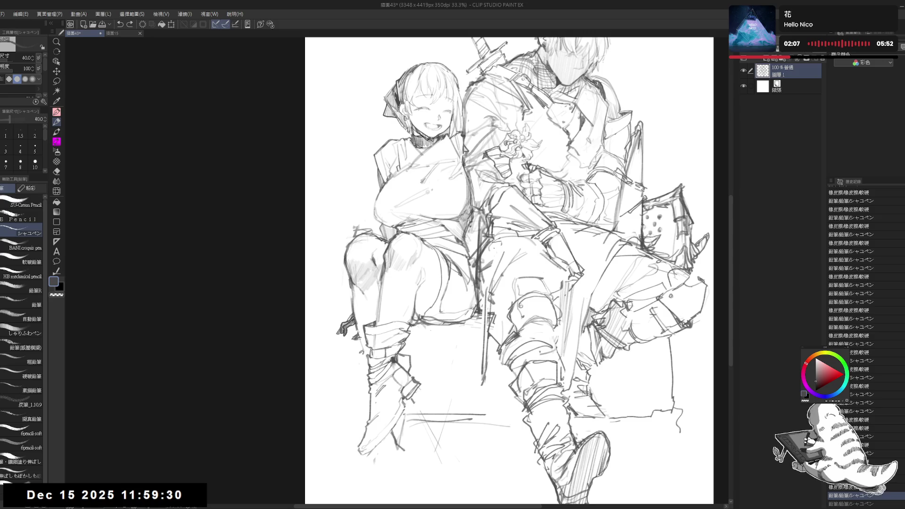
mouse_move(356, 336)
left_mouse_down()
mouse_move(367, 354)
mouse_move(356, 348)
left_mouse_up()
key("e")
key("p")
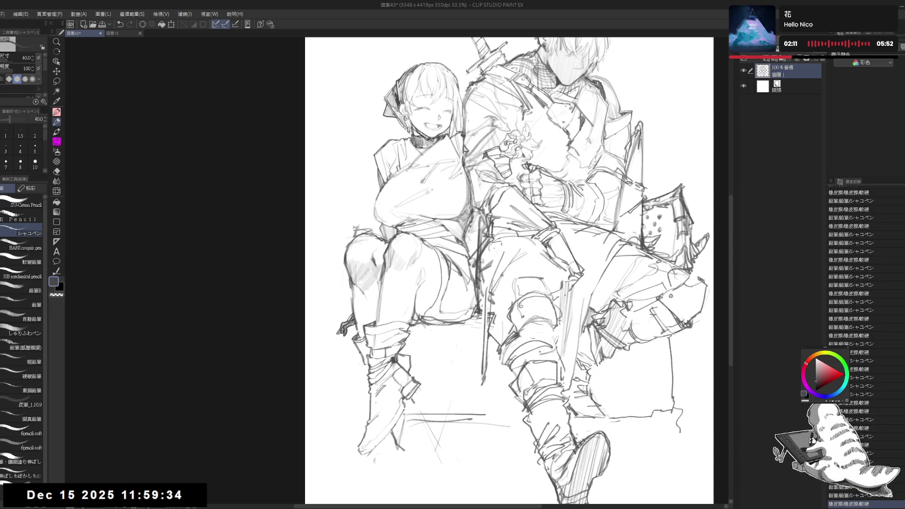
left_click(346, 380)
key("h")
key("h")
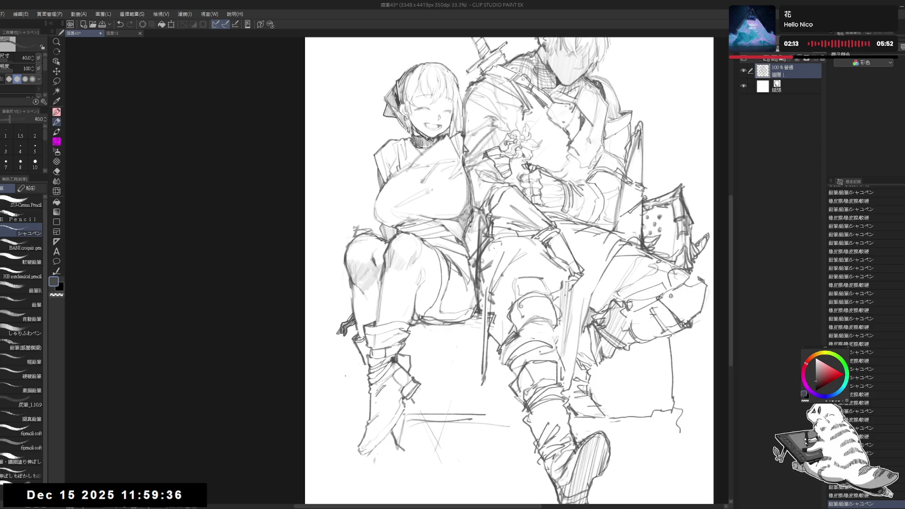
left_click_drag(409, 362, 402, 361)
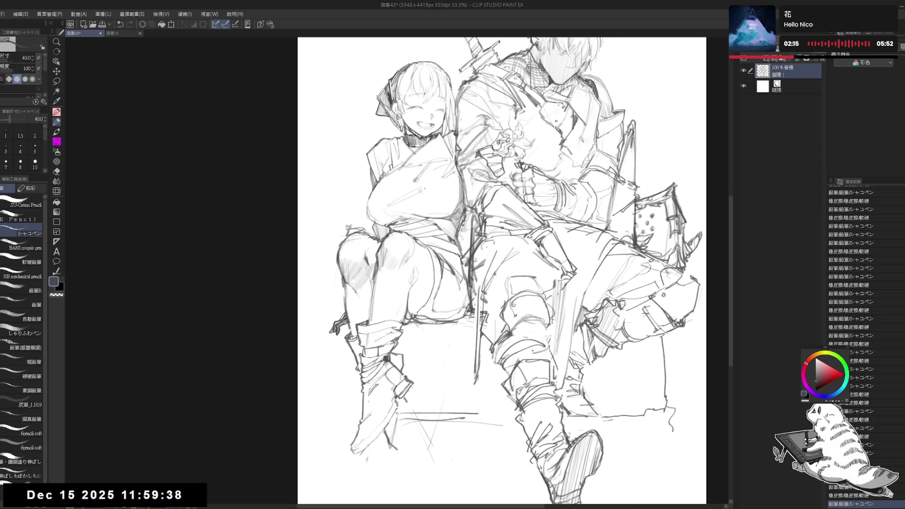
mouse_move(389, 350)
left_mouse_down()
mouse_move(394, 361)
mouse_move(415, 339)
left_mouse_up()
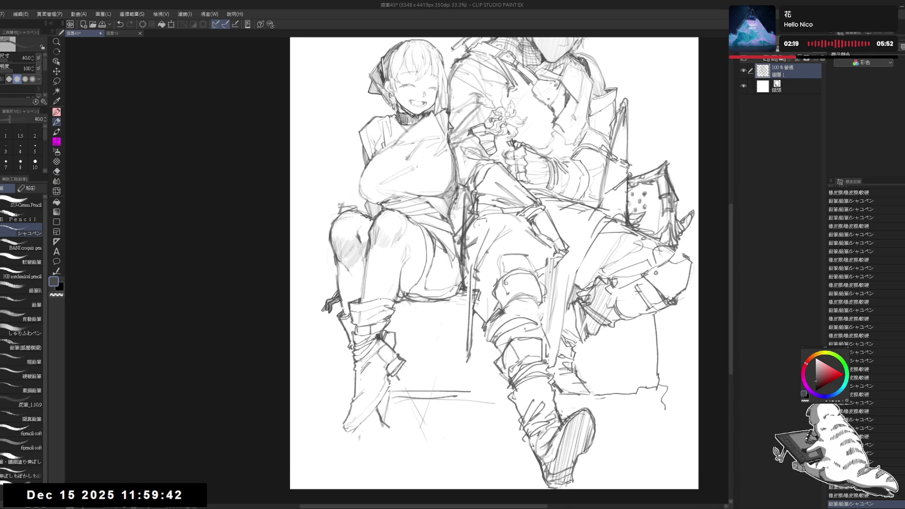
Step: Zoom out to the whole page, adjust the view rotation, and erase small strokes on the boots
key("ctrl+minus")
key("asciicircum")
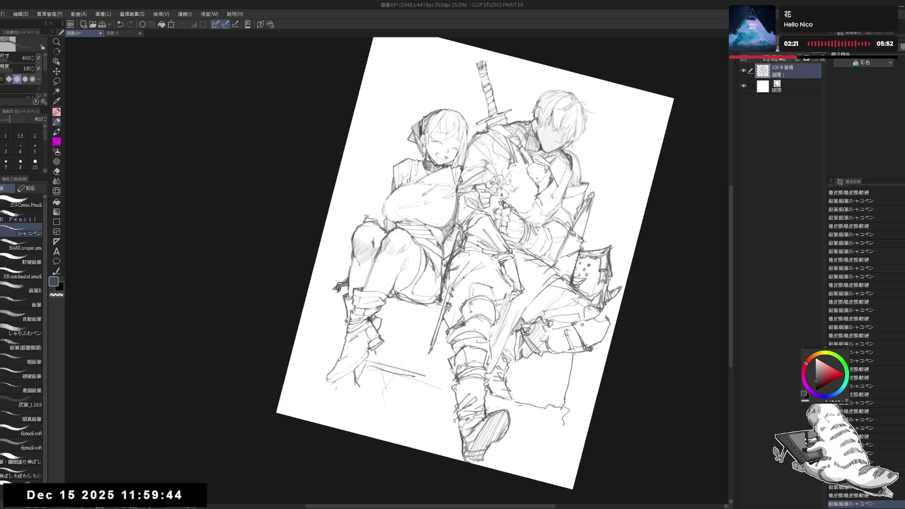
key("ctrl+z")
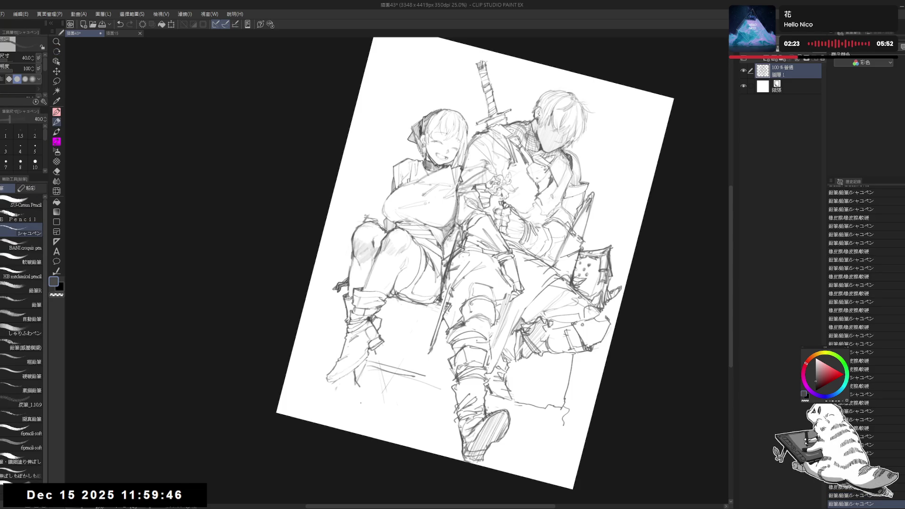
key("minus")
key("minus")
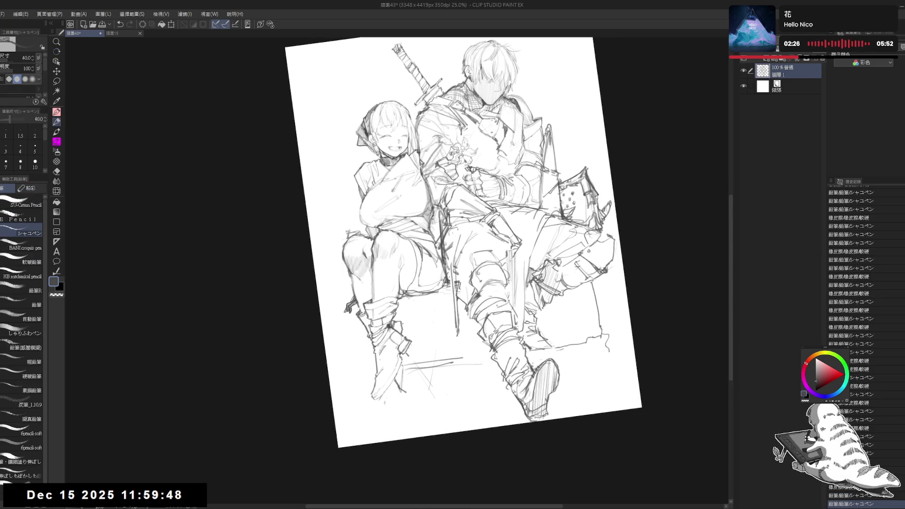
left_click_drag(405, 327, 401, 324)
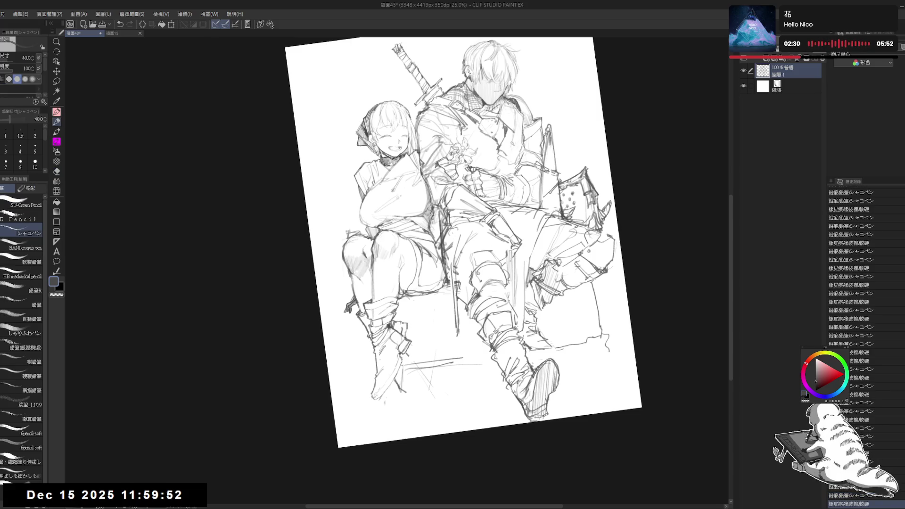
left_click_drag(404, 327, 406, 358)
Step: Straighten the page upright and remove a stray mark and a faint stroke on the girl's boot
key("e")
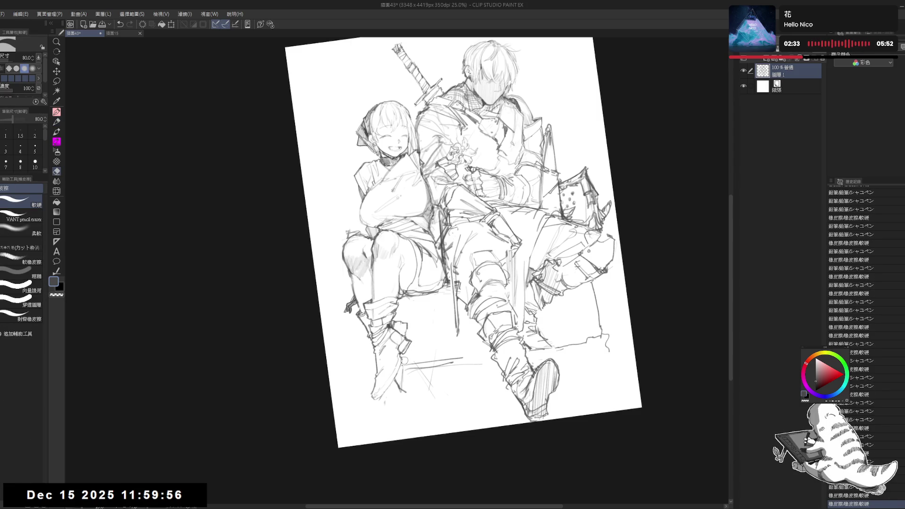
key("e")
mouse_move(402, 391)
left_mouse_down()
mouse_move(395, 408)
mouse_move(381, 375)
mouse_move(382, 392)
left_mouse_up()
key("p")
key("ctrl+0")
key("e")
key("p")
key("ctrl+z")
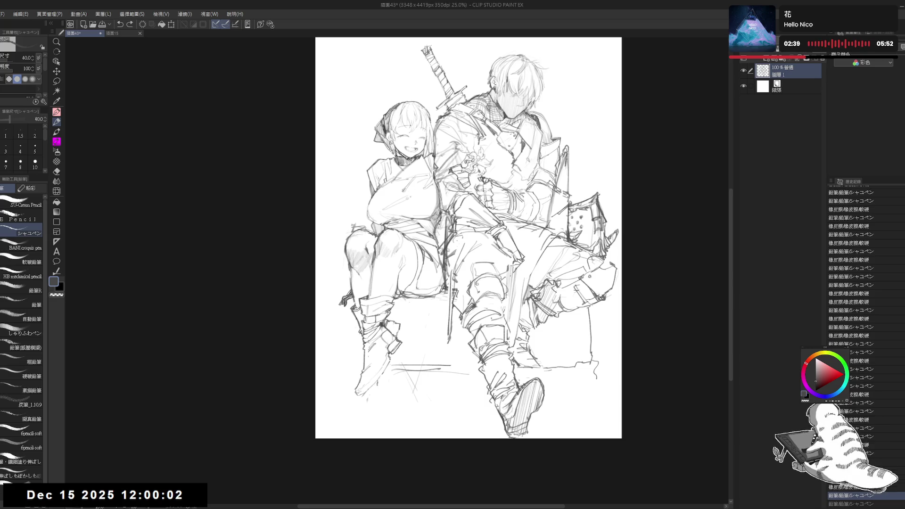
Step: Restore the undone stroke, shrink the brush, and frame the girl's thigh for drawing
key("ctrl+y")
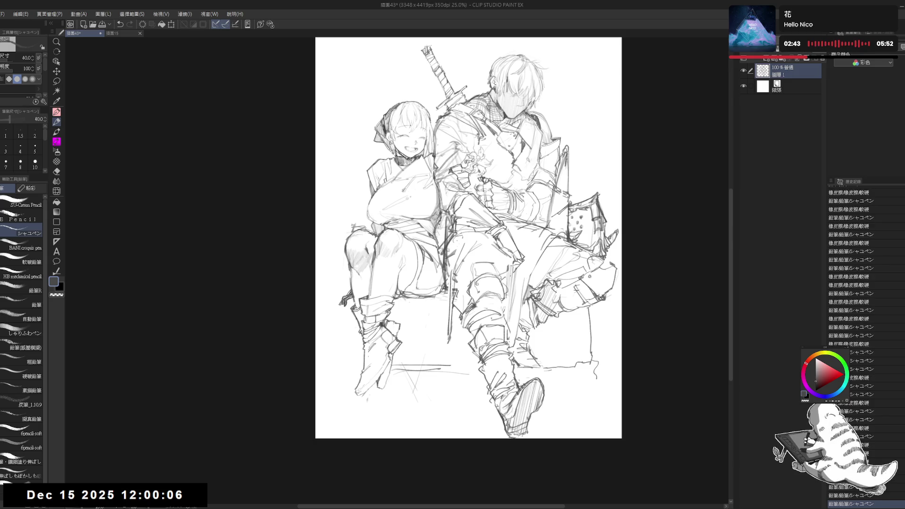
scroll(388, 341, "down", 1)
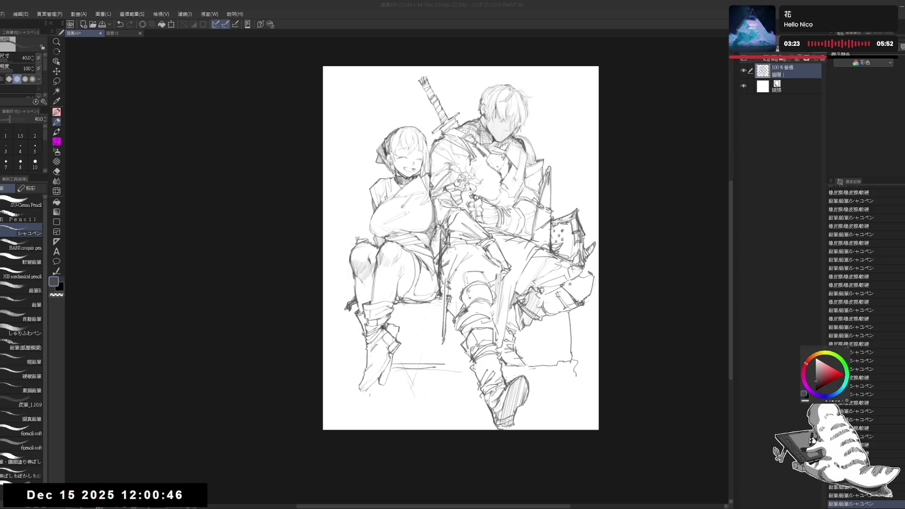
left_click_drag(427, 297, 411, 320)
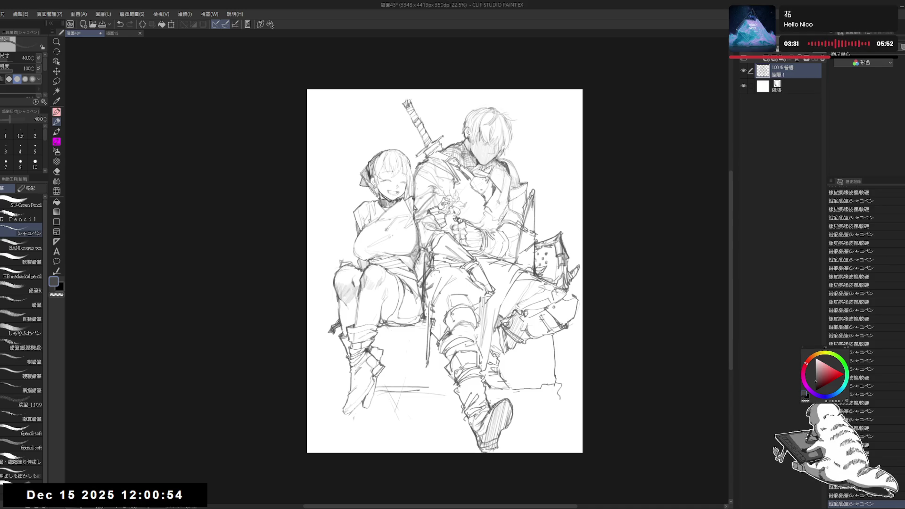
scroll(400, 234, "up", 1)
scroll(433, 263, "up", 1)
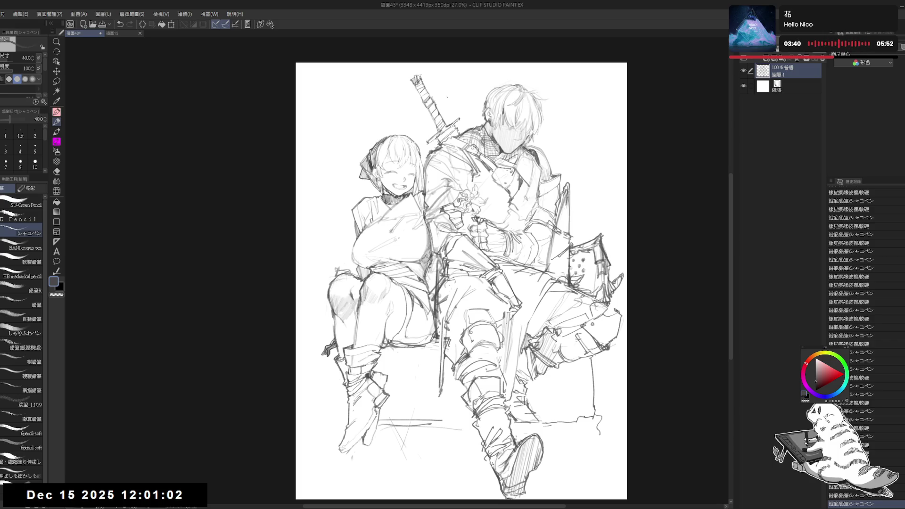
left_click_drag(467, 235, 472, 240)
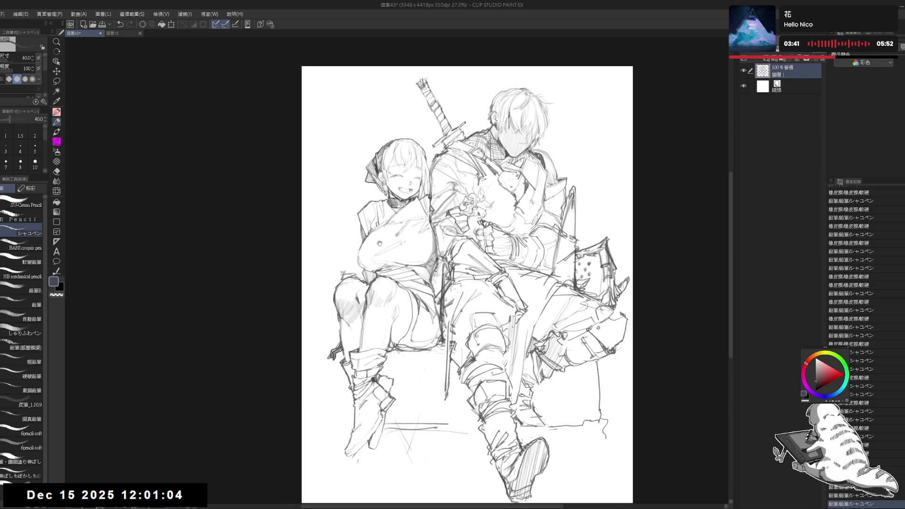
key("bracketleft")
key("ctrl+z")
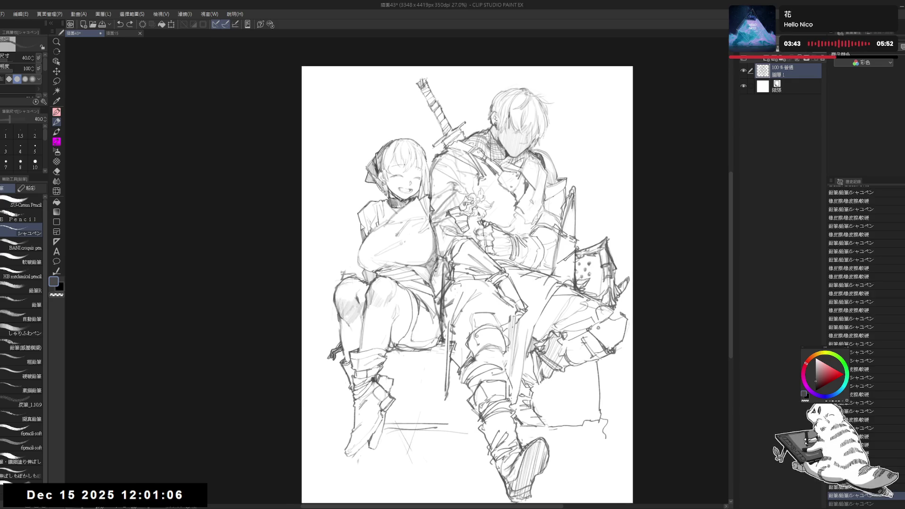
key("ctrl+y")
key("h")
key("h")
left_click_drag(430, 281, 414, 280)
scroll(374, 245, "up", 2)
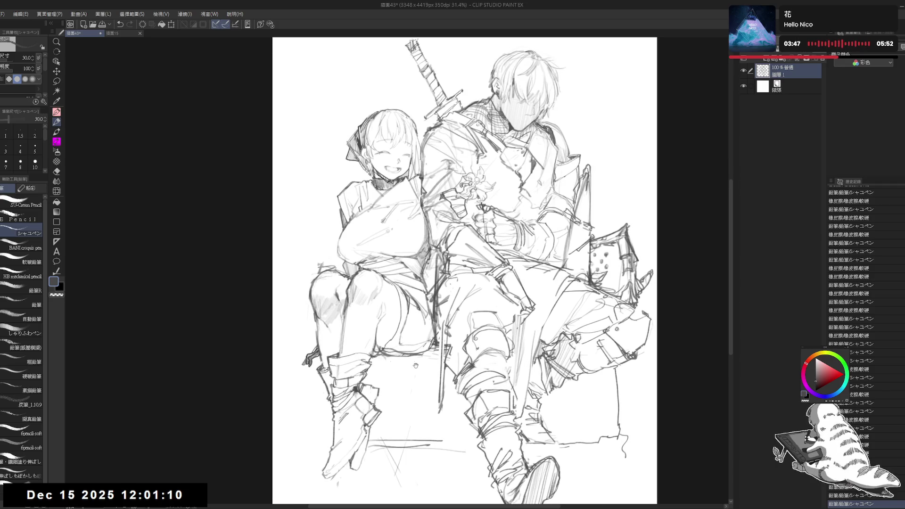
Step: Draw the lines under the girl's thigh, redoing one short stroke
left_click_drag(430, 362, 381, 362)
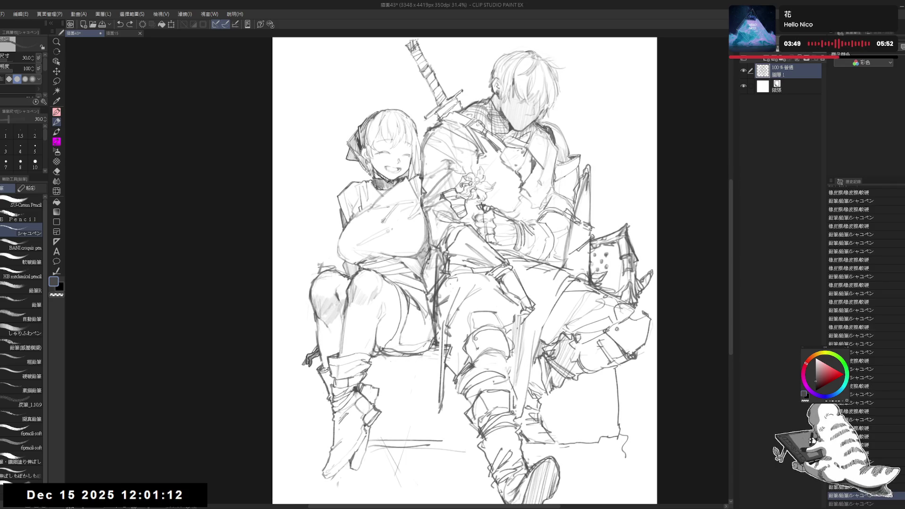
left_click_drag(434, 343, 414, 359)
key("ctrl+z")
left_click_drag(339, 439, 342, 442)
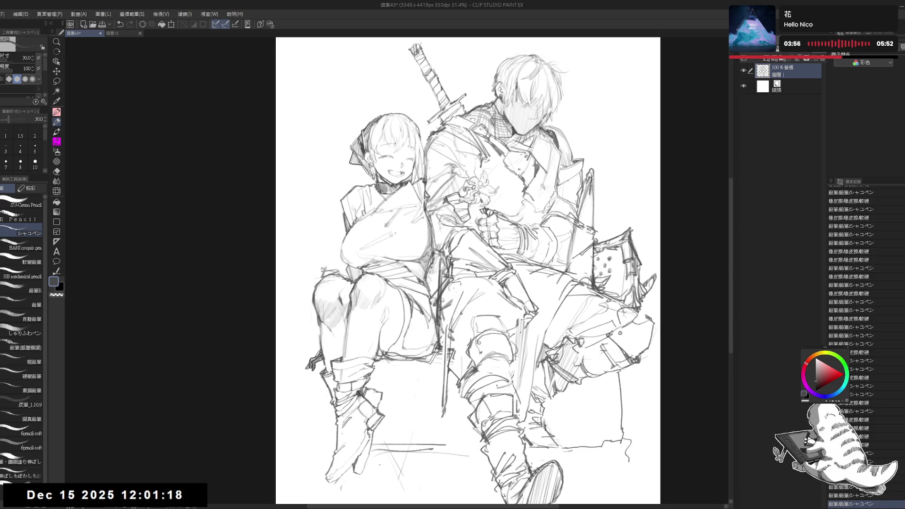
mouse_move(389, 439)
left_mouse_down()
mouse_move(392, 389)
mouse_move(336, 419)
mouse_move(391, 358)
mouse_move(340, 396)
mouse_move(354, 370)
mouse_move(376, 369)
mouse_move(354, 389)
left_mouse_up()
Step: Erase a stray mark near the girl's boot and enlarge the brush
key("e")
left_click_drag(371, 357, 378, 342)
key("p")
mouse_move(360, 378)
left_mouse_down()
mouse_move(368, 379)
mouse_move(359, 379)
left_mouse_up()
key("bracketright")
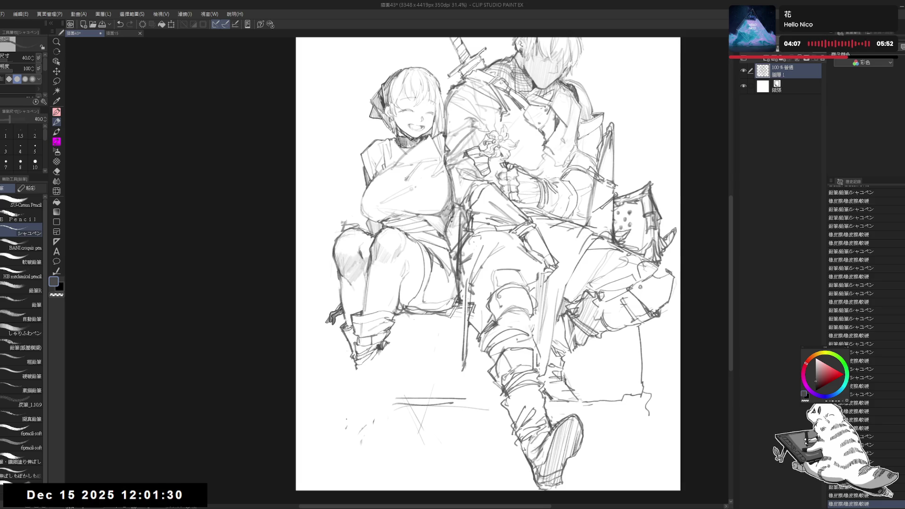
left_click_drag(377, 392, 360, 353)
key("e")
key("p")
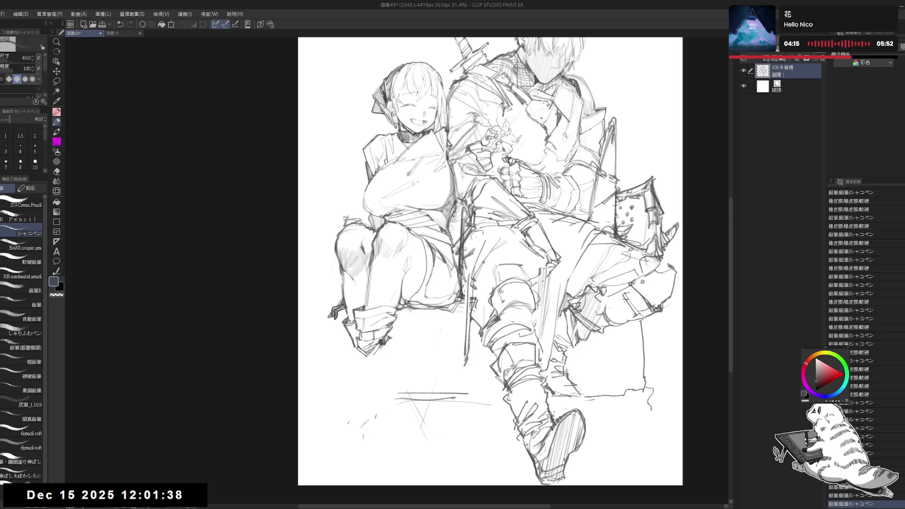
key("ctrl+z")
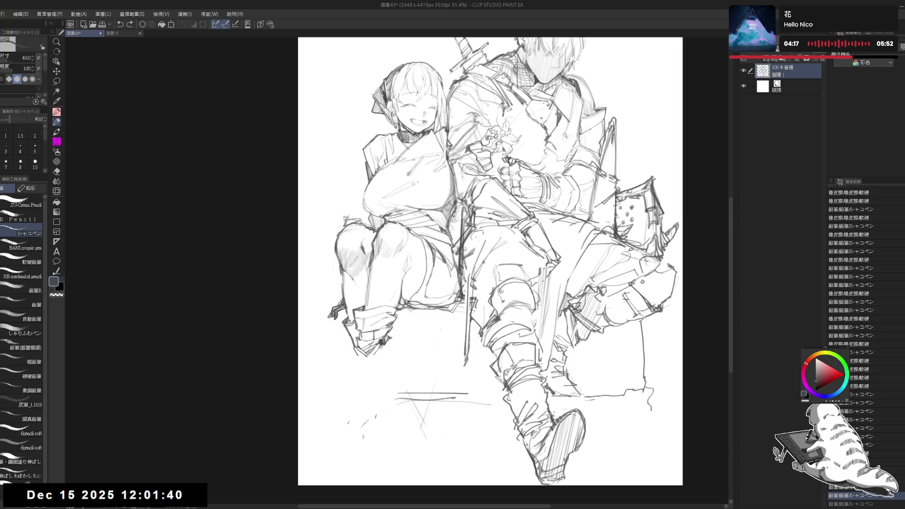
Step: Lengthen the line along the girl's boot
scroll(863, 330, "down", 1)
left_click_drag(356, 382, 350, 460)
key("e")
key("p")
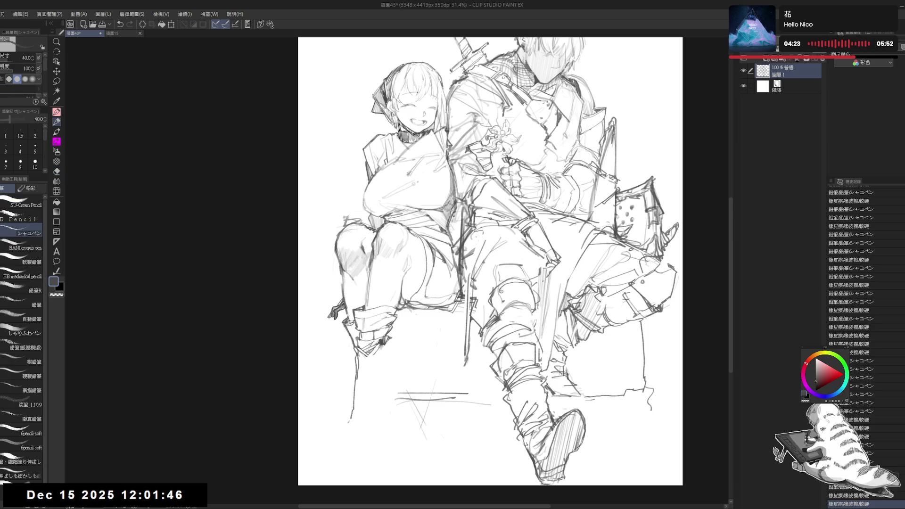
key("e")
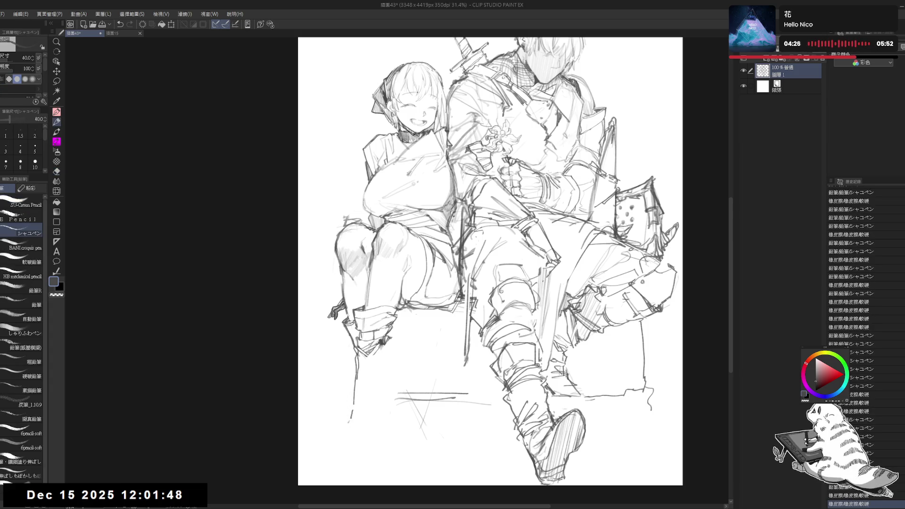
key("p")
key("e")
key("p")
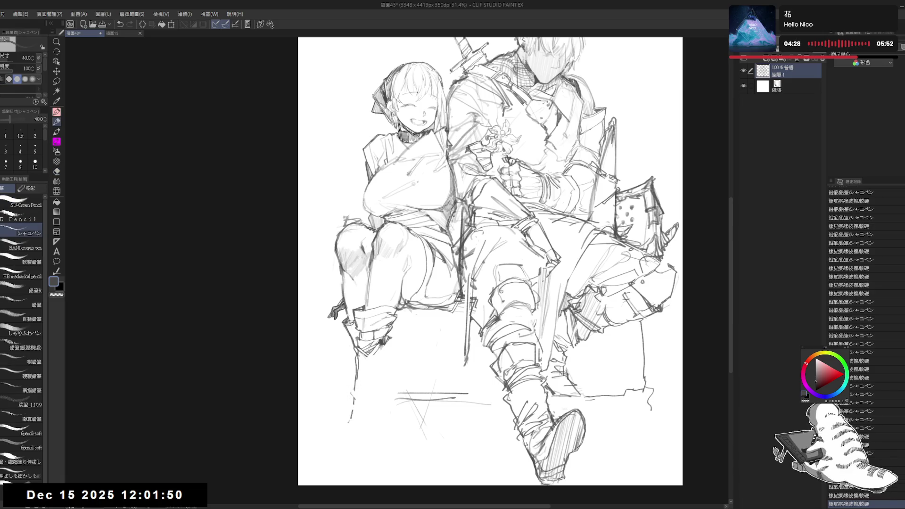
key("e")
key("p")
Step: Draw short strokes at the girl's ankle and a tiny mark on her boot
left_click_drag(384, 344, 380, 360)
key("e")
key("p")
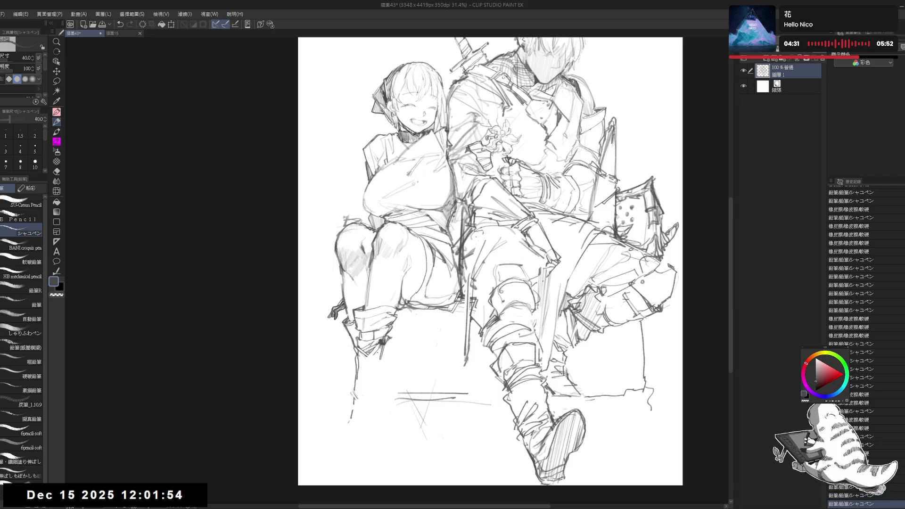
left_click(382, 379)
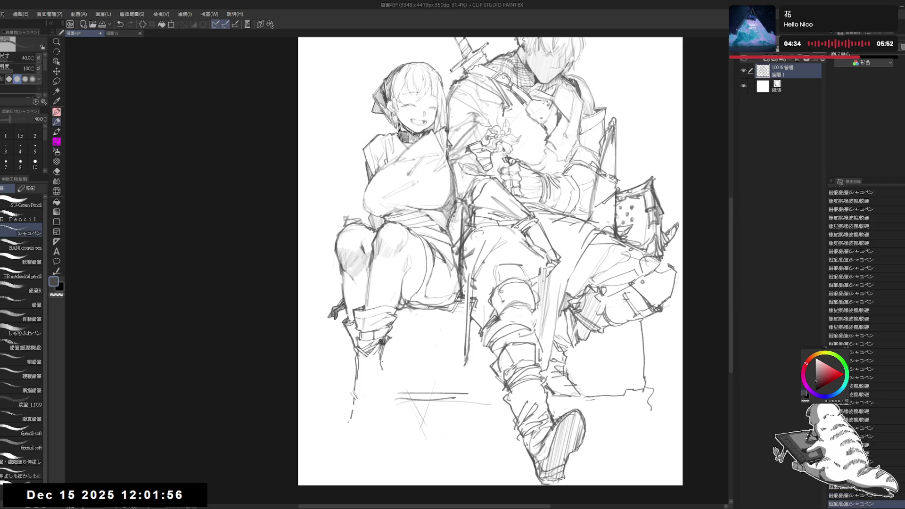
key("ctrl+z")
left_click_drag(365, 370, 383, 373)
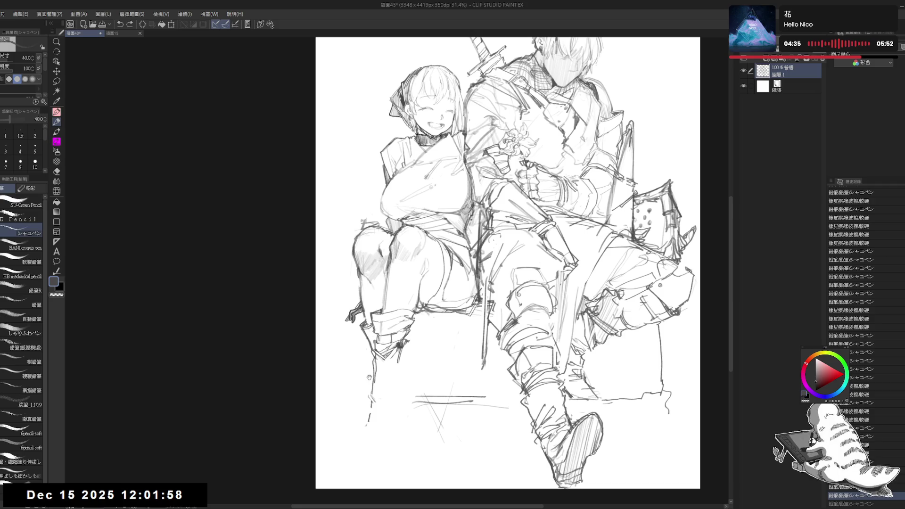
Step: Add strokes and erase the faint lines near the girl's boot
left_click_drag(510, 264, 517, 269)
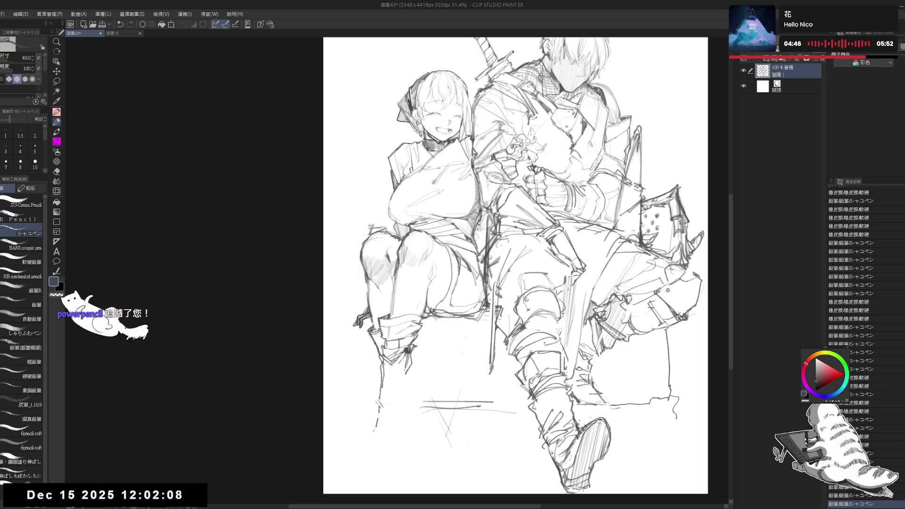
left_click_drag(404, 372, 405, 390)
left_click_drag(582, 375, 590, 380)
key("e")
mouse_move(372, 430)
left_mouse_down()
mouse_move(368, 410)
mouse_move(377, 406)
mouse_move(372, 423)
mouse_move(407, 419)
mouse_move(391, 407)
left_mouse_up()
key("p")
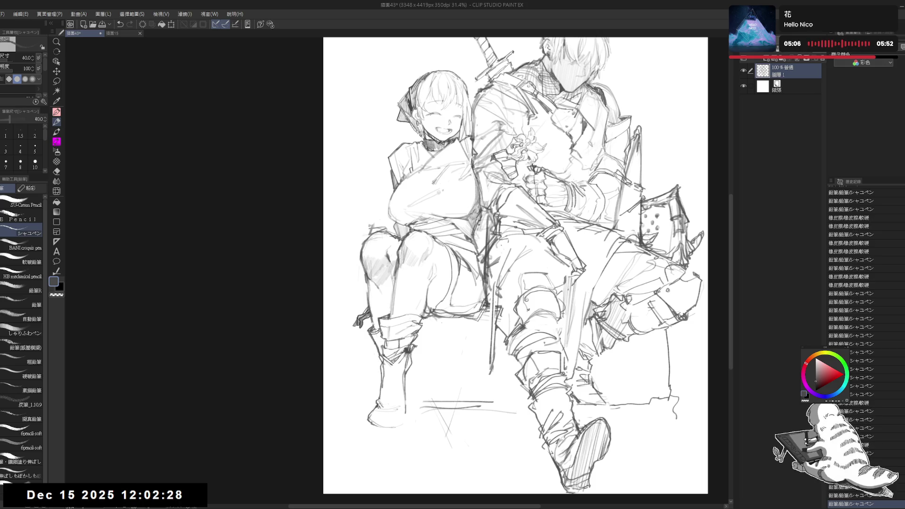
Step: Draw short vertical lines and a base mark on the boot, then tilt the page counterclockwise
left_click_drag(415, 364, 406, 413)
key("ctrl+z")
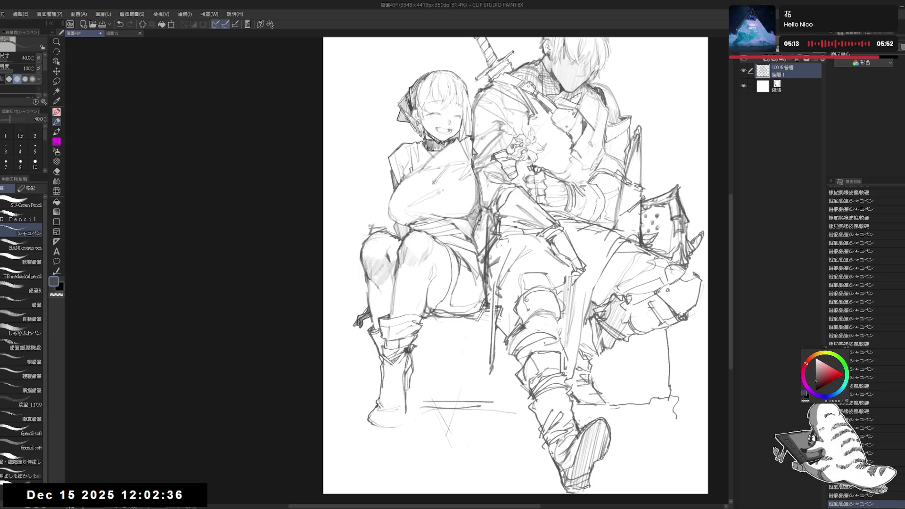
left_click(385, 419)
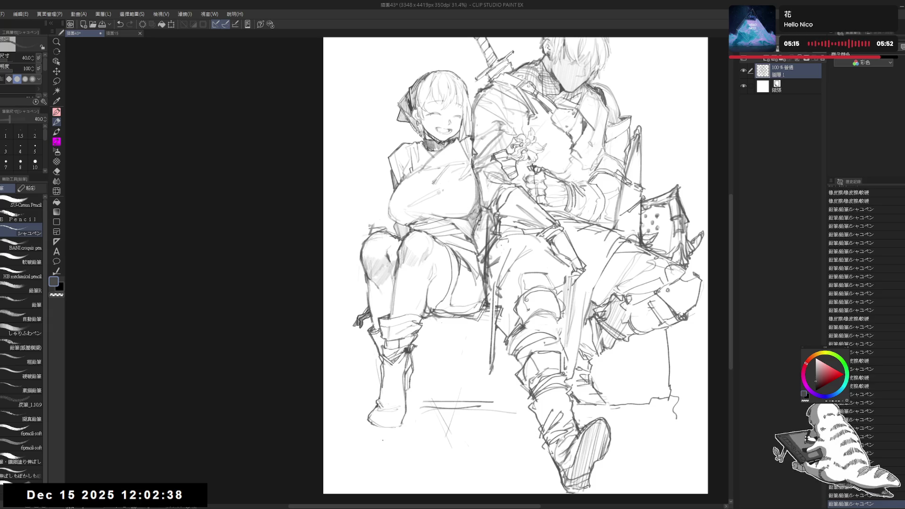
left_click_drag(613, 264, 613, 236)
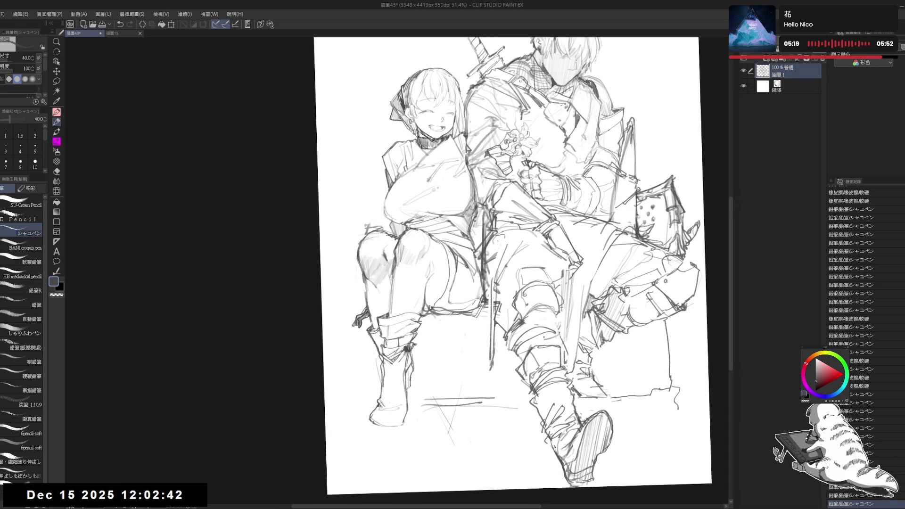
Step: Erase part of the girl's left boot, add a short boot line, and reset the page rotation
left_click_drag(413, 367, 405, 419)
left_click_drag(493, 335, 490, 343)
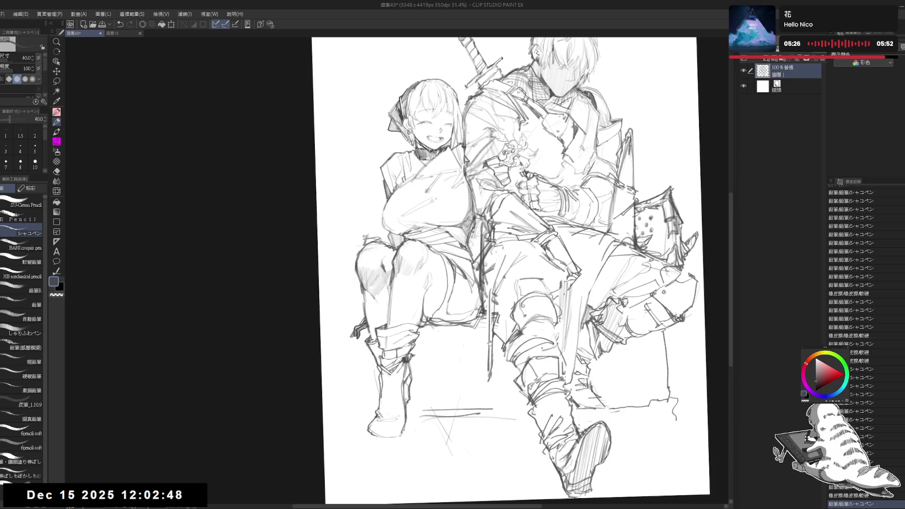
key("ctrl+0")
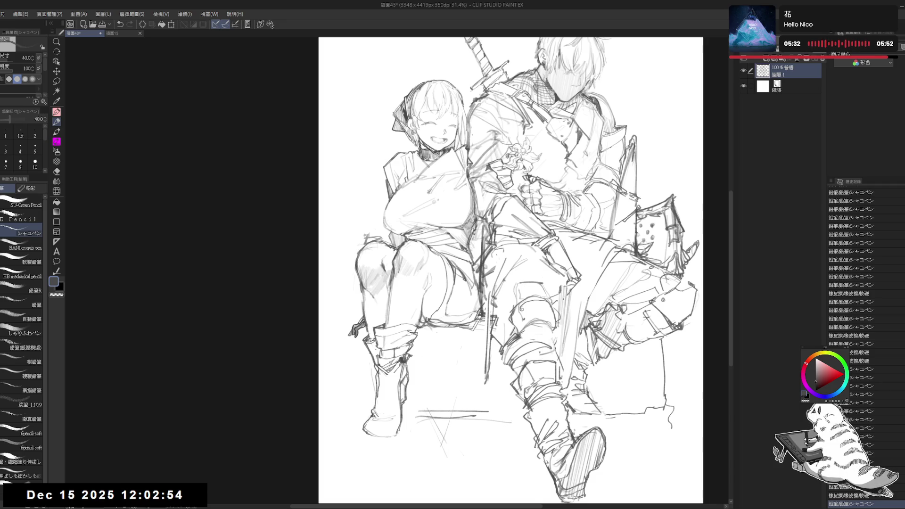
Step: Add small pencil marks and strokes along the girl's boot and lower leg, undoing misplaced ones
left_click(374, 354)
left_click(373, 364)
mouse_move(376, 366)
left_mouse_down()
mouse_move(411, 400)
mouse_move(409, 387)
mouse_move(415, 432)
left_mouse_up()
key("ctrl+z")
key("ctrl+z")
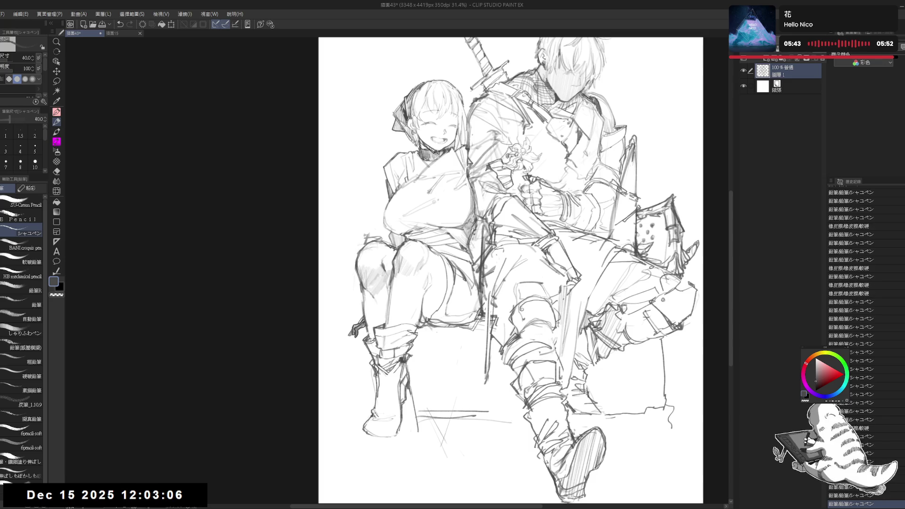
mouse_move(408, 389)
left_mouse_down()
mouse_move(418, 432)
mouse_move(396, 442)
left_mouse_up()
key("ctrl+z")
Step: Rework the girl's lower boot with the eraser and pencil, adding a short line beside it
mouse_move(411, 391)
left_mouse_down()
mouse_move(387, 438)
mouse_move(394, 419)
mouse_move(375, 432)
mouse_move(402, 411)
left_mouse_up()
key("e")
key("p")
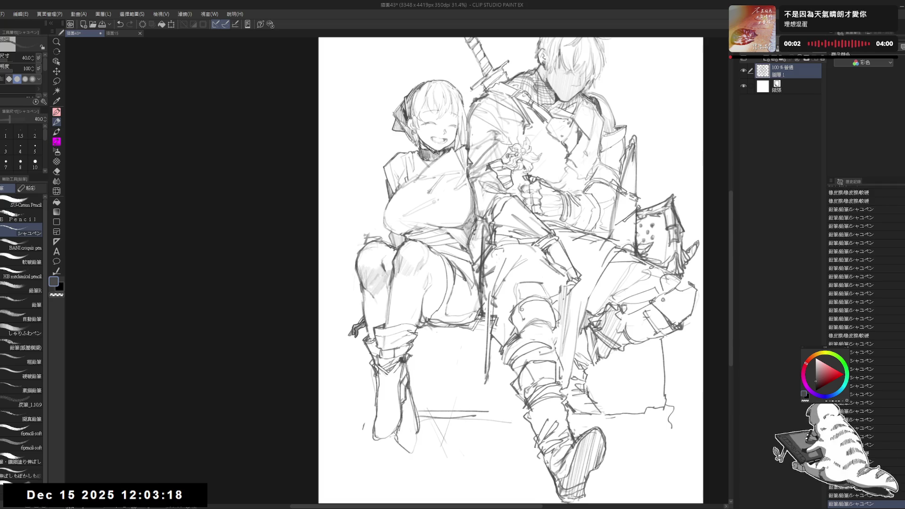
key("e")
mouse_move(408, 418)
left_mouse_down()
mouse_move(394, 455)
mouse_move(396, 445)
left_mouse_up()
key("p")
key("e")
key("p")
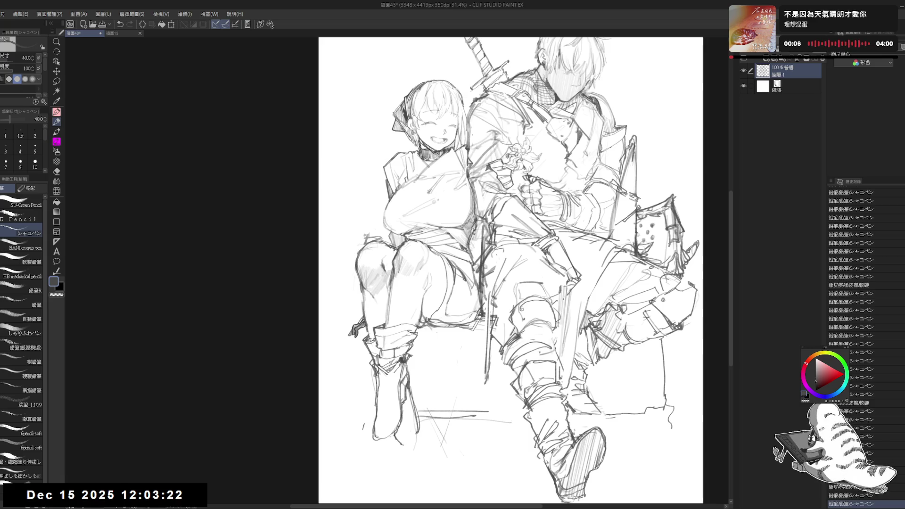
left_click_drag(415, 396, 413, 424)
scroll(511, 271, "up", 2)
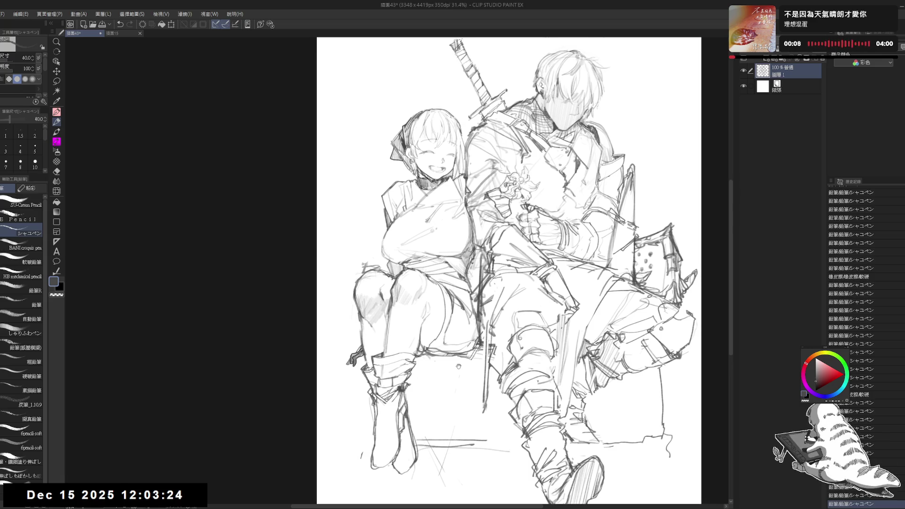
Step: Erase the stray horizontal and lower-left sketch lines below the figures
scroll(457, 258, "down", 1)
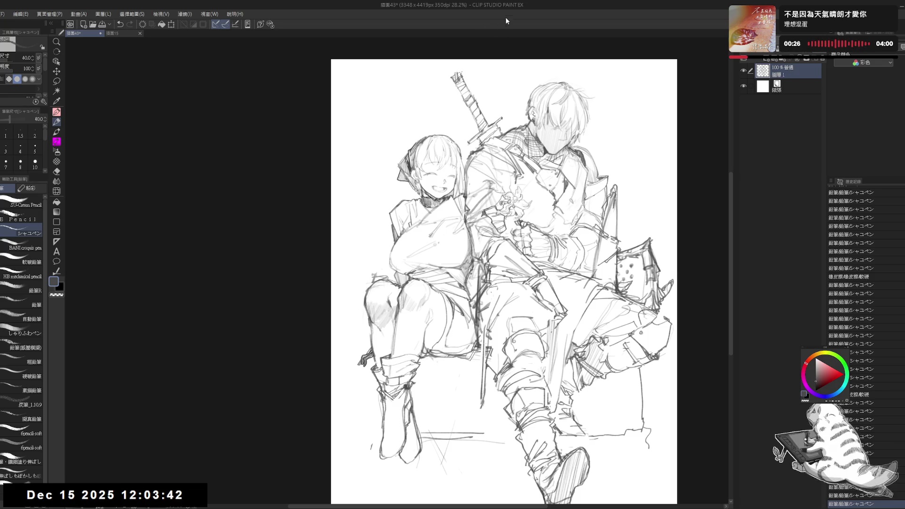
left_click_drag(418, 391, 415, 388)
key("e")
left_click_drag(367, 457, 367, 438)
mouse_move(441, 462)
left_mouse_down()
mouse_move(458, 416)
mouse_move(473, 448)
mouse_move(478, 439)
left_mouse_up()
left_click_drag(423, 418, 436, 454)
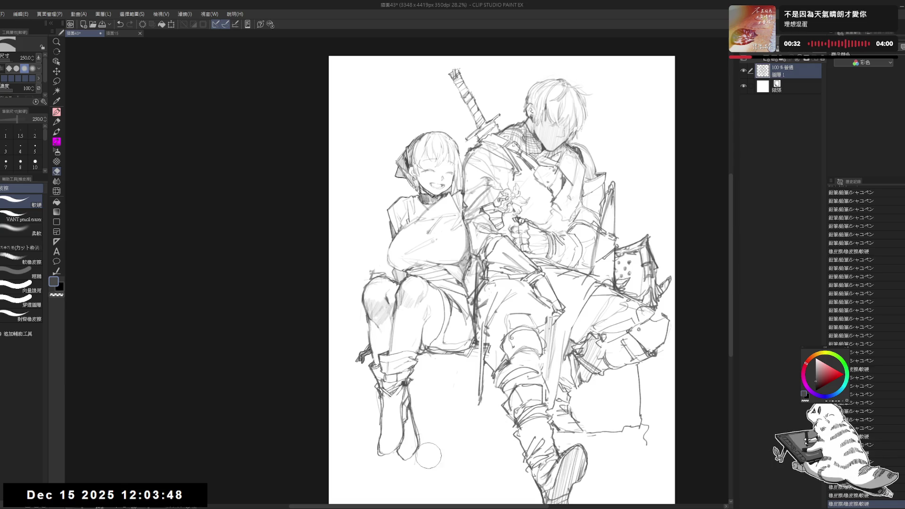
key("p")
Step: Draw a line on the swordsman's lower leg and erase the pencil lines around it
left_click_drag(458, 367, 435, 377)
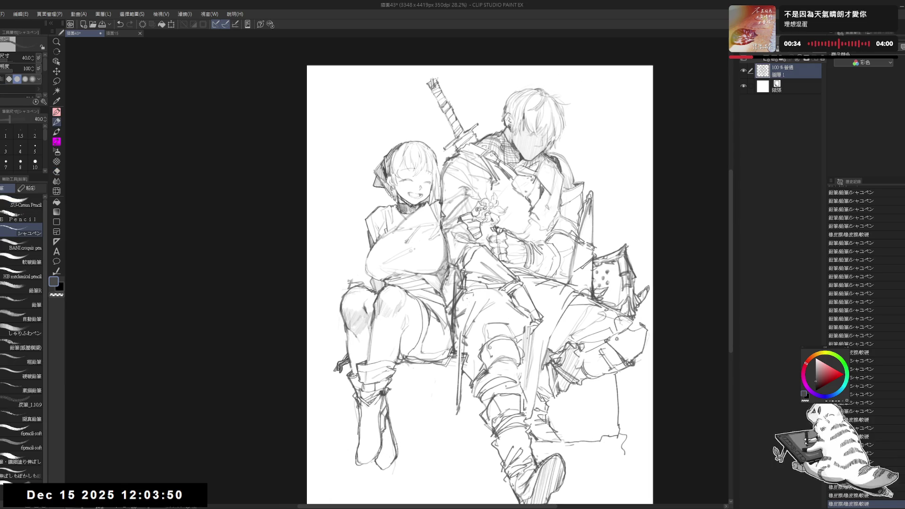
left_click_drag(471, 283, 448, 267)
key("e")
left_click_drag(592, 434, 537, 429)
mouse_move(525, 391)
left_mouse_down()
mouse_move(533, 425)
mouse_move(514, 415)
mouse_move(514, 401)
mouse_move(514, 417)
mouse_move(519, 391)
mouse_move(512, 418)
left_mouse_up()
key("p")
Step: Undo a missed stroke on the man's lower leg and add a small stroke there
key("e")
key("p")
key("e")
key("p")
key("ctrl+z")
key("ctrl+z")
key("e")
key("p")
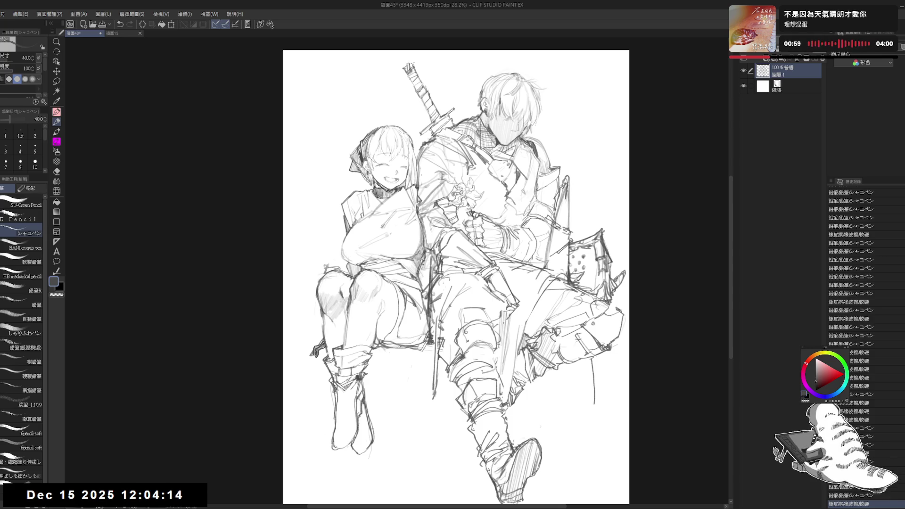
left_click_drag(512, 422, 515, 429)
Step: In a mirrored, zoomed-in view, redraw the swordsman's ankle line and add short shin strokes
key("h")
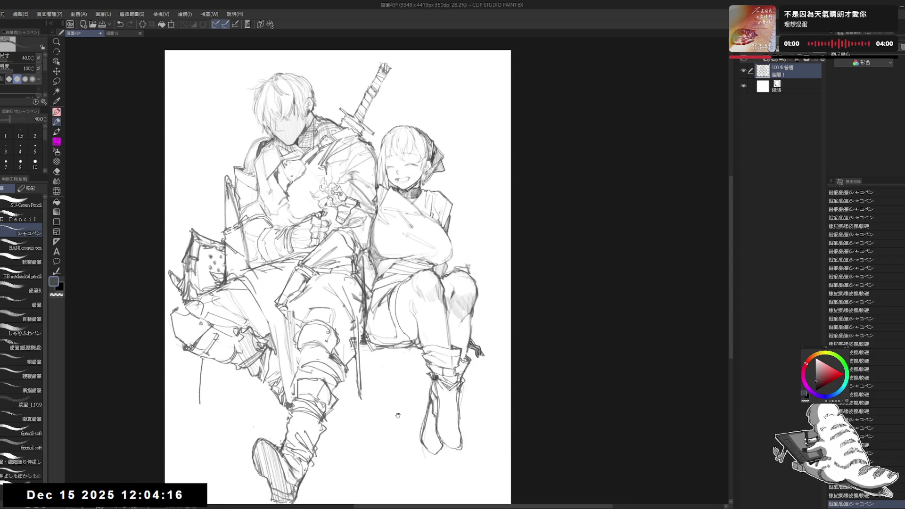
scroll(374, 364, "up", 3)
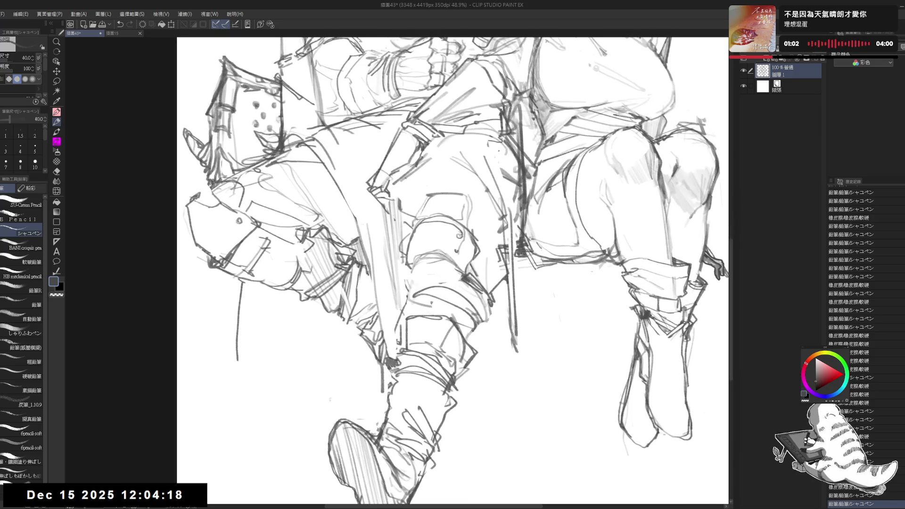
left_click_drag(383, 361, 392, 381)
key("ctrl+z")
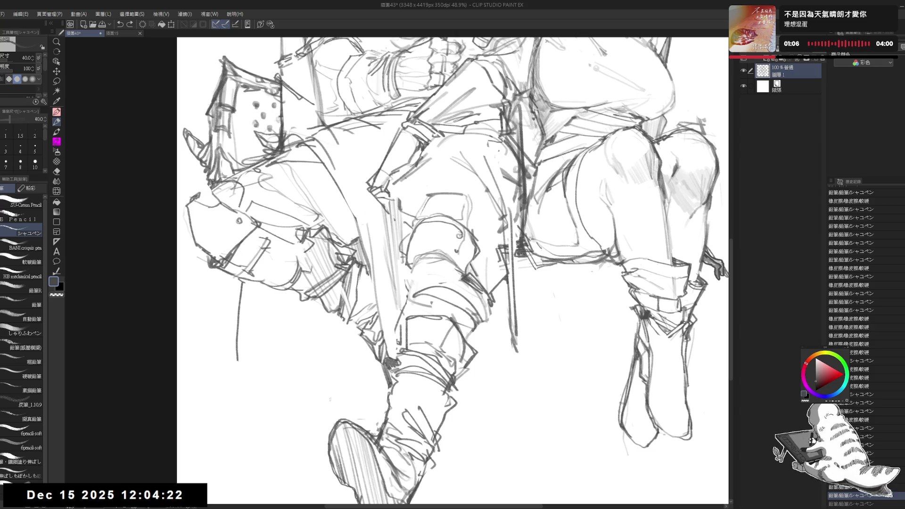
mouse_move(387, 411)
left_mouse_down()
mouse_move(400, 398)
mouse_move(389, 390)
mouse_move(377, 420)
left_mouse_up()
mouse_move(420, 378)
left_mouse_down()
mouse_move(376, 414)
mouse_move(396, 430)
mouse_move(381, 415)
mouse_move(393, 416)
left_mouse_up()
scroll(460, 271, "down", 4)
key("h")
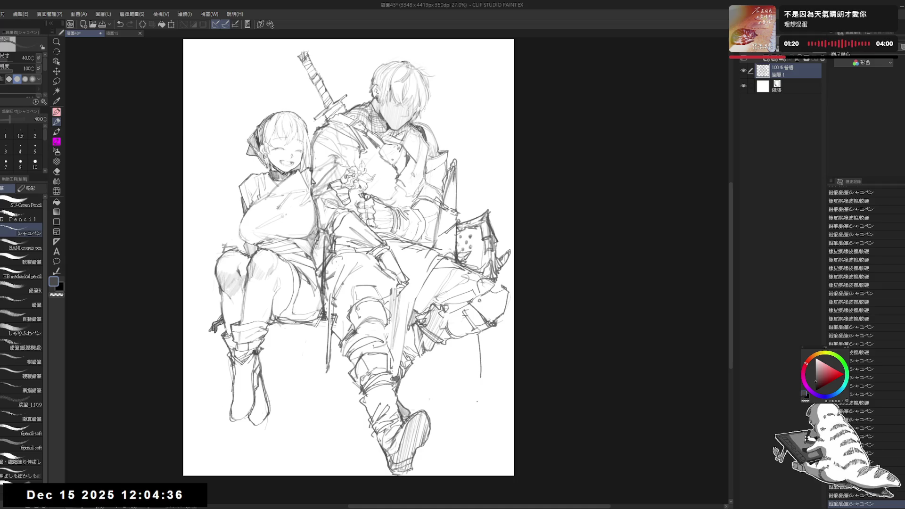
Step: Erase along the left edge of the swordsman's leg and clear stray marks there
left_click_drag(443, 393, 480, 392)
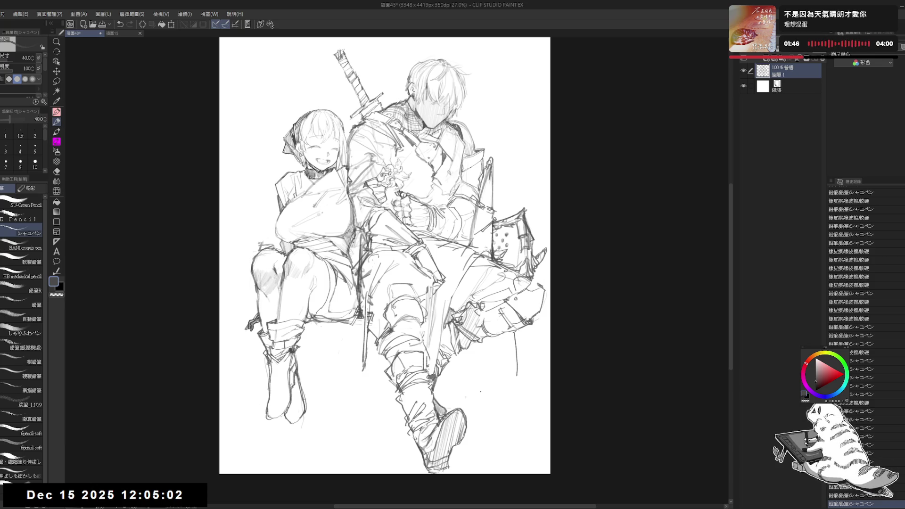
mouse_move(373, 348)
left_mouse_down()
mouse_move(383, 341)
mouse_move(375, 345)
mouse_move(375, 272)
left_mouse_up()
key("e")
mouse_move(377, 330)
left_mouse_down()
mouse_move(377, 308)
mouse_move(376, 349)
mouse_move(382, 275)
left_mouse_up()
key("p")
key("e")
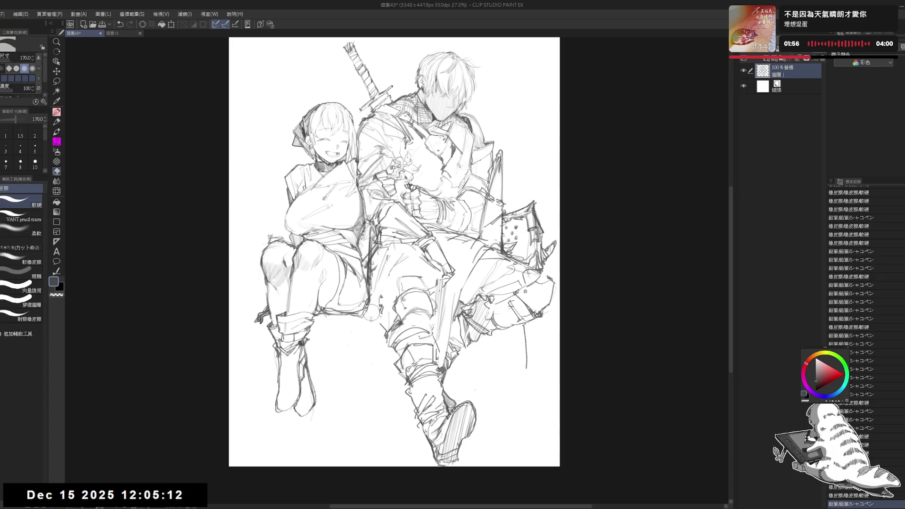
left_click_drag(375, 320, 375, 321)
key("p")
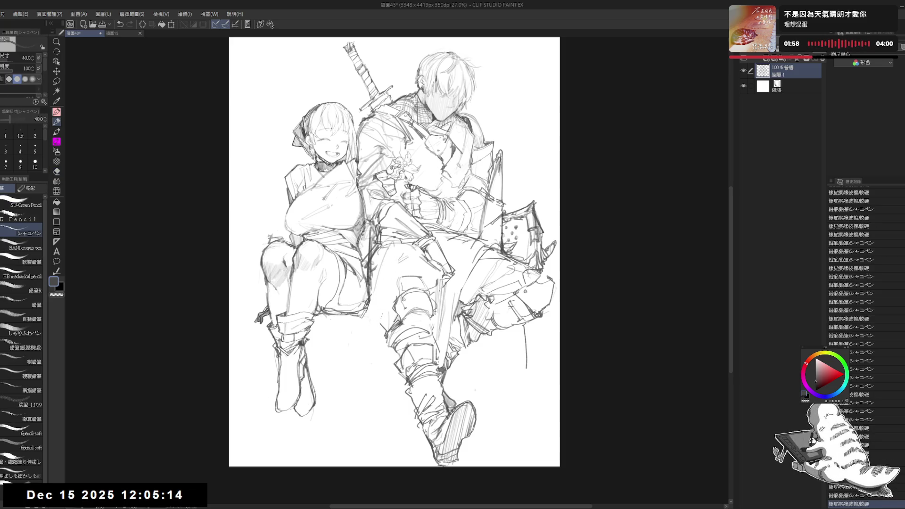
Step: Draw a short line at the man's waist, erase small marks nearby, and undo a leg stroke
mouse_move(401, 254)
left_mouse_down()
mouse_move(377, 279)
mouse_move(413, 252)
mouse_move(401, 250)
mouse_move(406, 257)
left_mouse_up()
key("e")
key("p")
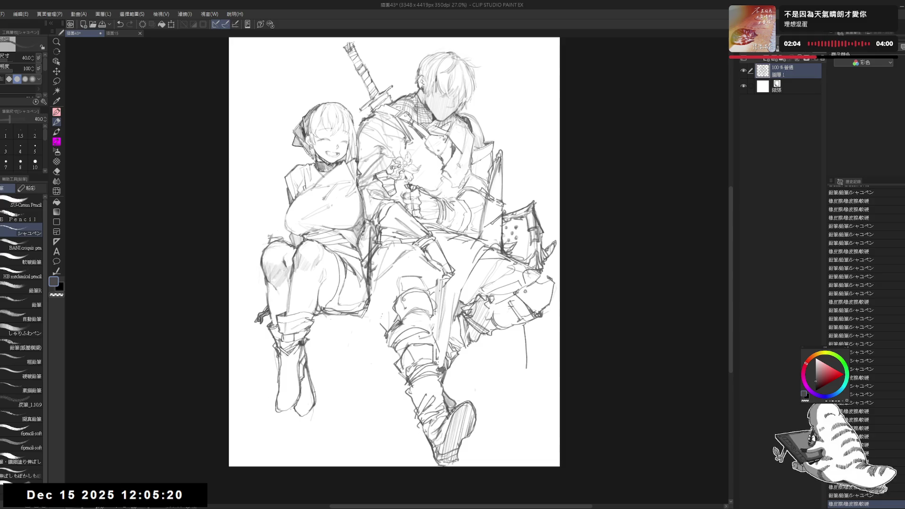
key("h")
key("h")
left_click_drag(381, 286, 406, 271)
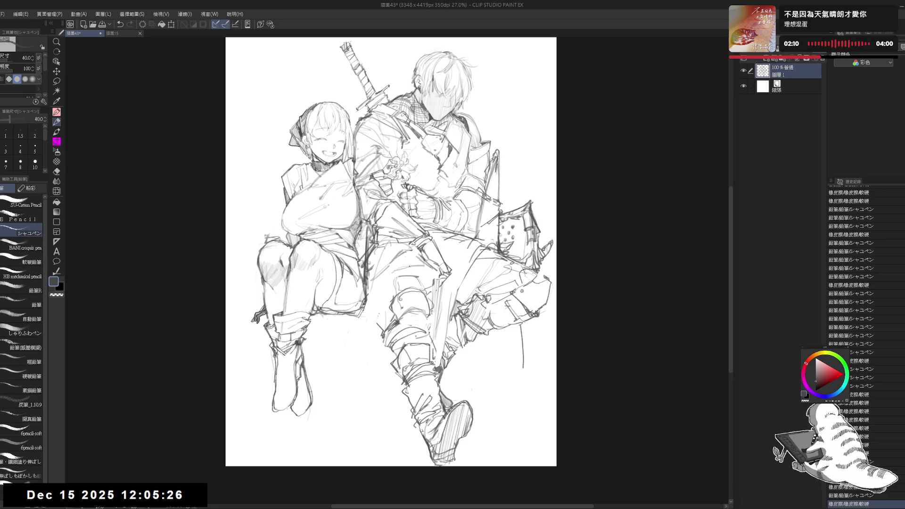
key("e")
mouse_move(377, 317)
left_mouse_down()
mouse_move(367, 320)
mouse_move(391, 326)
left_mouse_up()
key("p")
key("e")
key("p")
key("ctrl+z")
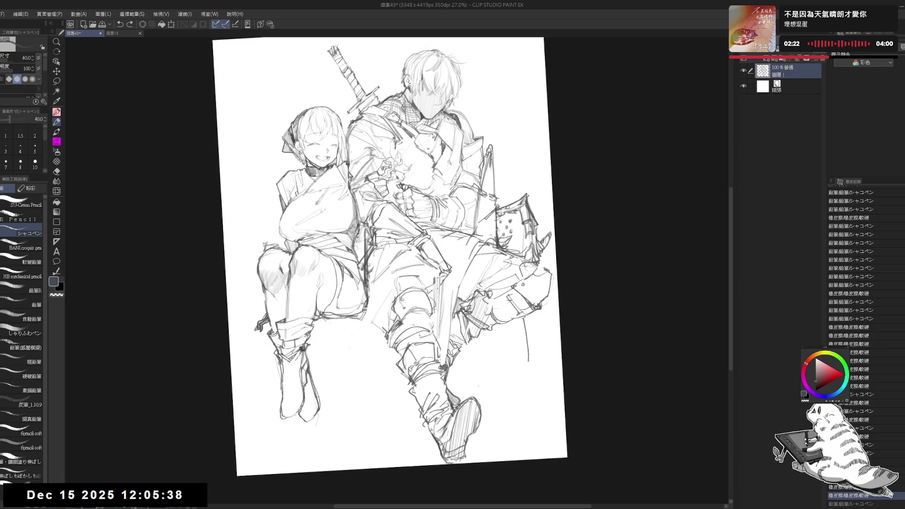
Step: Restore the undone stroke, straighten the view, and draw a line down the man's hip
key("ctrl+y")
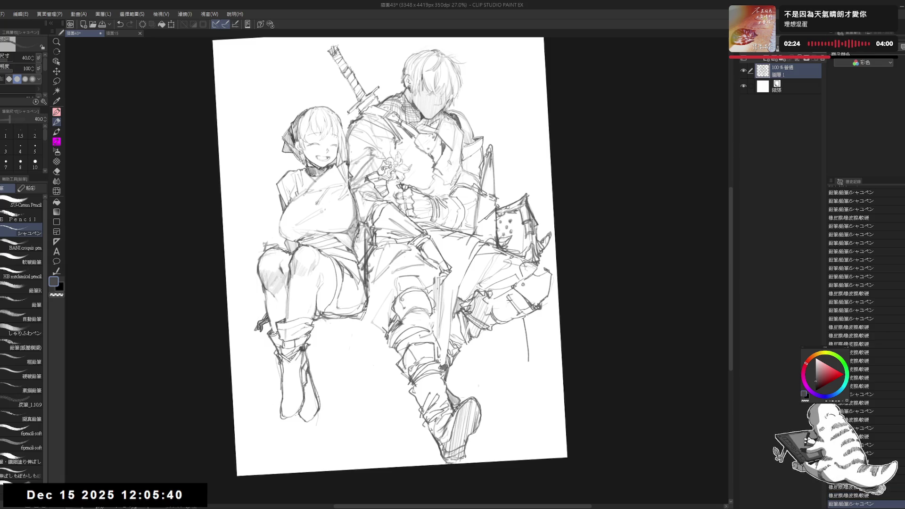
key("ctrl+at")
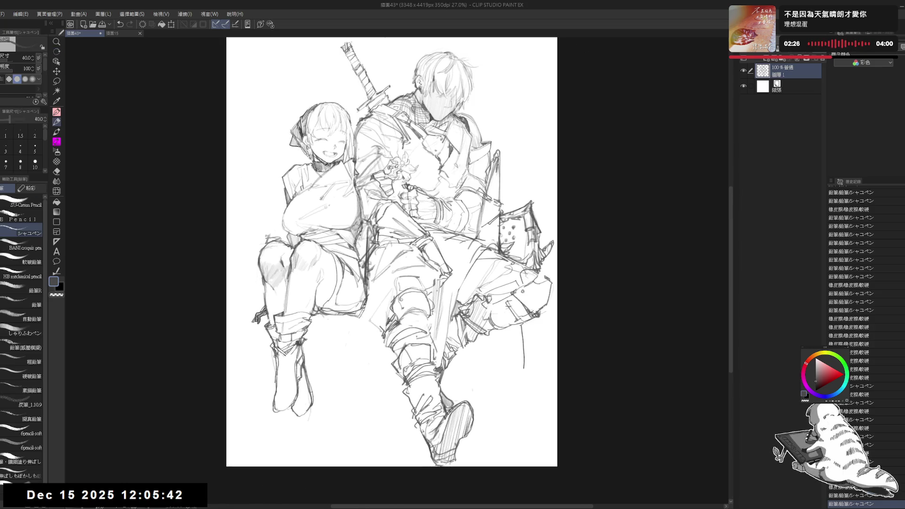
mouse_move(380, 382)
left_mouse_down()
mouse_move(370, 371)
mouse_move(396, 378)
mouse_move(391, 371)
left_mouse_up()
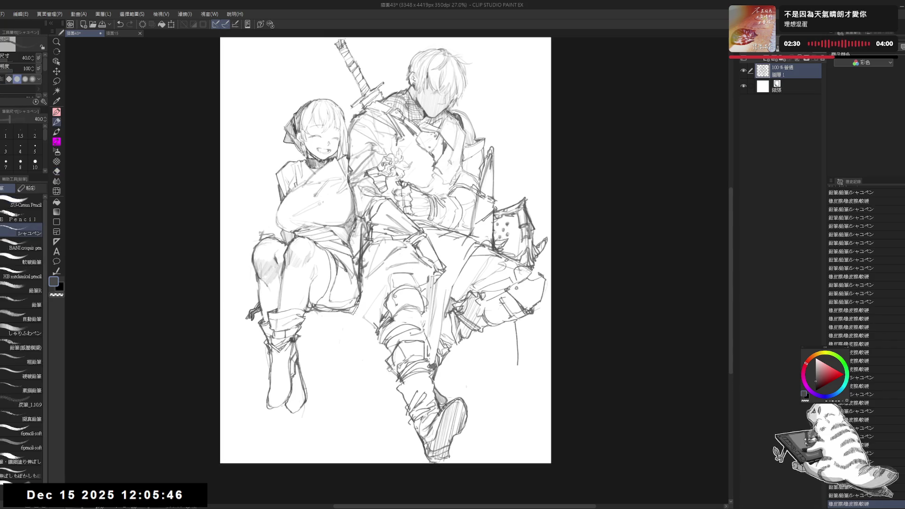
mouse_move(363, 275)
left_mouse_down()
mouse_move(371, 309)
mouse_move(395, 267)
mouse_move(373, 300)
left_mouse_up()
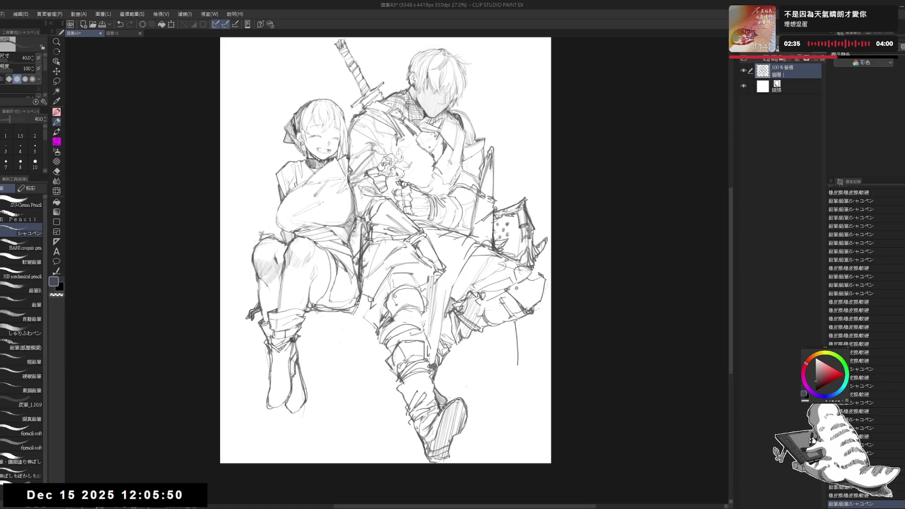
mouse_move(474, 307)
left_mouse_down()
mouse_move(417, 311)
mouse_move(417, 264)
left_mouse_up()
key("e")
key("bracketleft")
key("p")
key("ctrl+y")
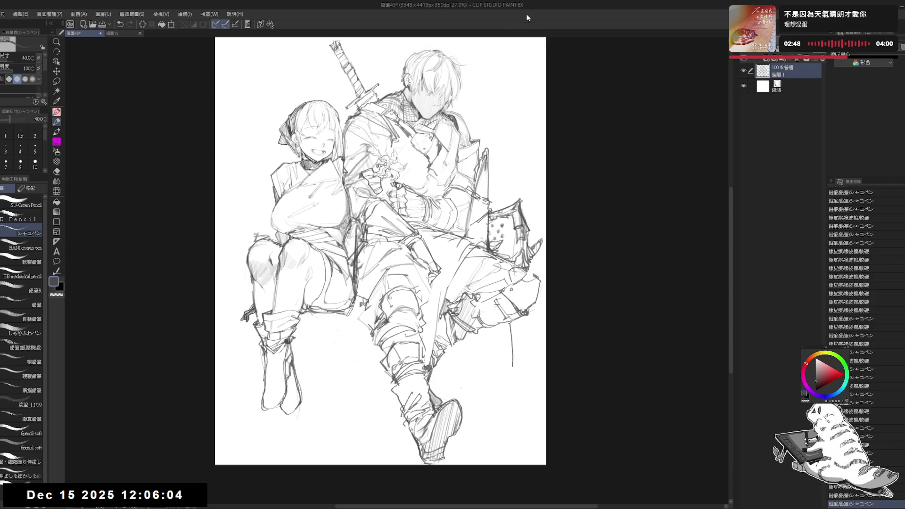
left_click_drag(401, 163, 407, 180)
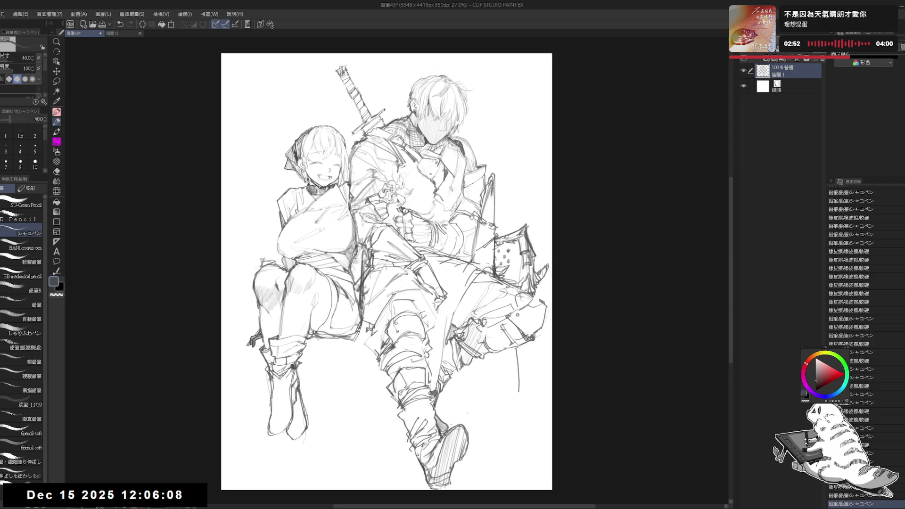
left_click_drag(479, 229, 483, 231)
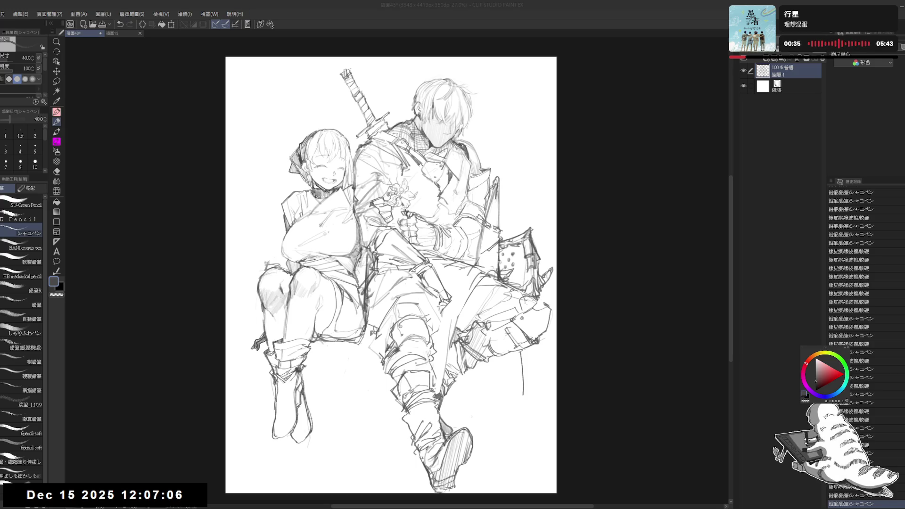
Step: Erase the stray vertical line on the right and try rock lines, undoing the trial strokes
left_click_drag(546, 401, 554, 381)
key("e")
left_click_drag(493, 394, 480, 401)
left_click_drag(532, 330, 532, 377)
key("p")
left_click_drag(529, 330, 537, 430)
left_click_drag(539, 346, 539, 416)
key("ctrl+z")
key("ctrl+z")
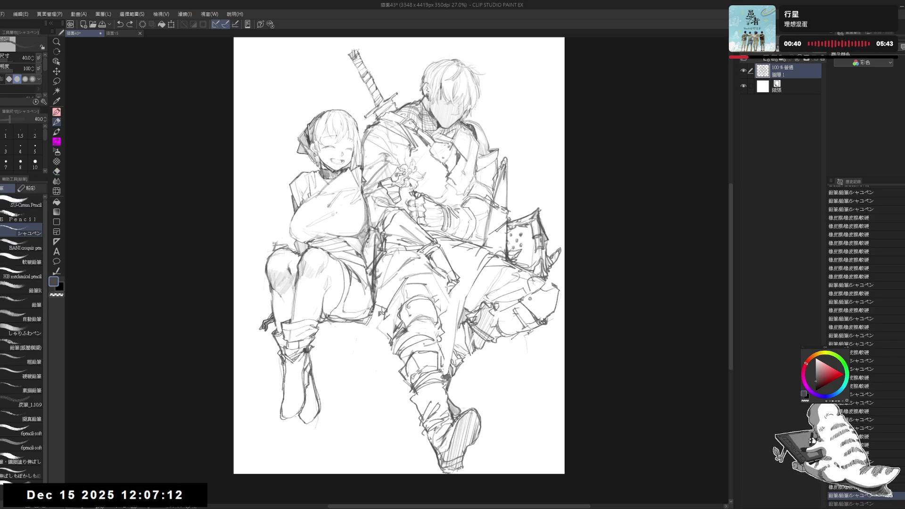
Step: Draw jagged rock edges below the swordsman's leg on the right, erasing a stray stroke
mouse_move(552, 326)
left_mouse_down()
mouse_move(501, 345)
mouse_move(482, 438)
left_mouse_up()
left_click_drag(522, 359, 514, 377)
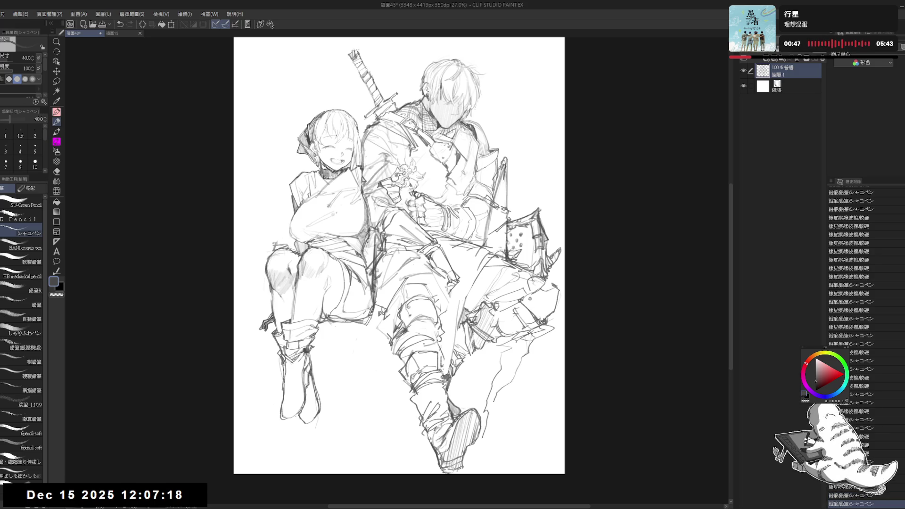
key("e")
left_click_drag(495, 409, 486, 436)
key("p")
left_click_drag(521, 394, 518, 403)
mouse_move(541, 368)
left_mouse_down()
mouse_move(499, 424)
mouse_move(505, 433)
left_mouse_up()
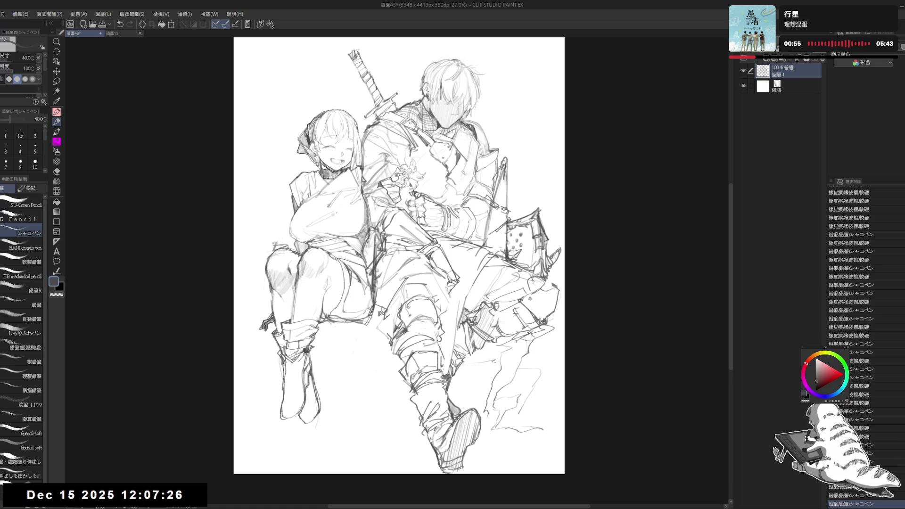
left_click_drag(494, 359, 490, 361)
Step: Extend the rock lines beneath the seat and along the bottom of the drawing
mouse_move(375, 361)
left_mouse_down()
mouse_move(377, 394)
mouse_move(403, 435)
left_mouse_up()
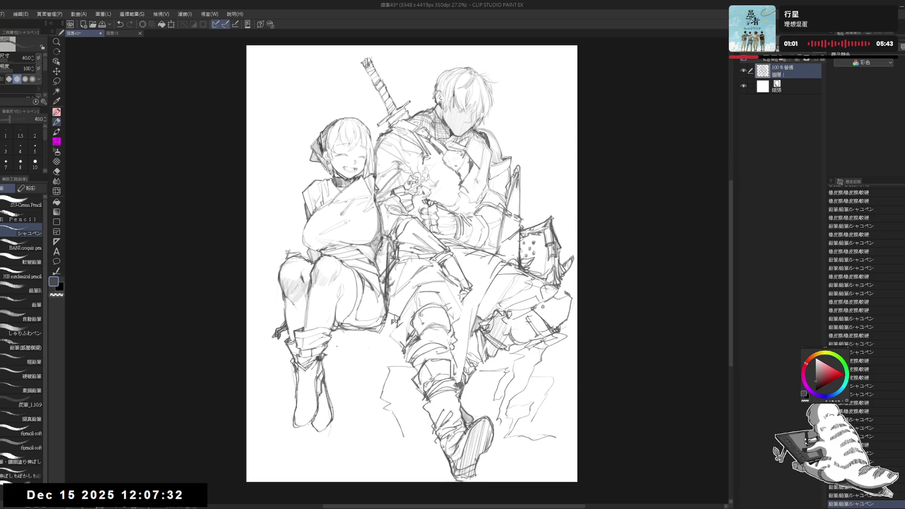
mouse_move(375, 361)
left_mouse_down()
mouse_move(346, 352)
mouse_move(358, 356)
left_mouse_up()
left_click_drag(377, 283, 381, 279)
left_click_drag(363, 365, 368, 409)
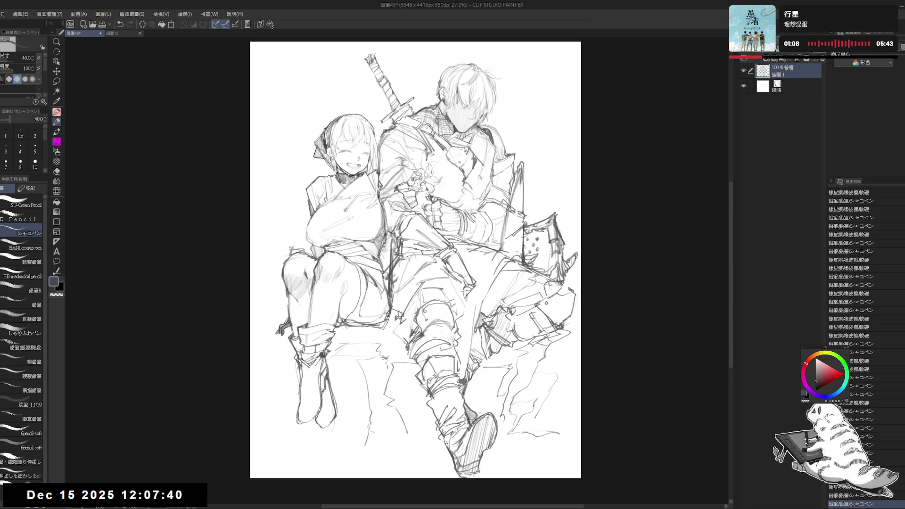
mouse_move(375, 430)
left_mouse_down()
mouse_move(419, 457)
mouse_move(413, 440)
left_mouse_up()
left_click_drag(346, 333, 348, 335)
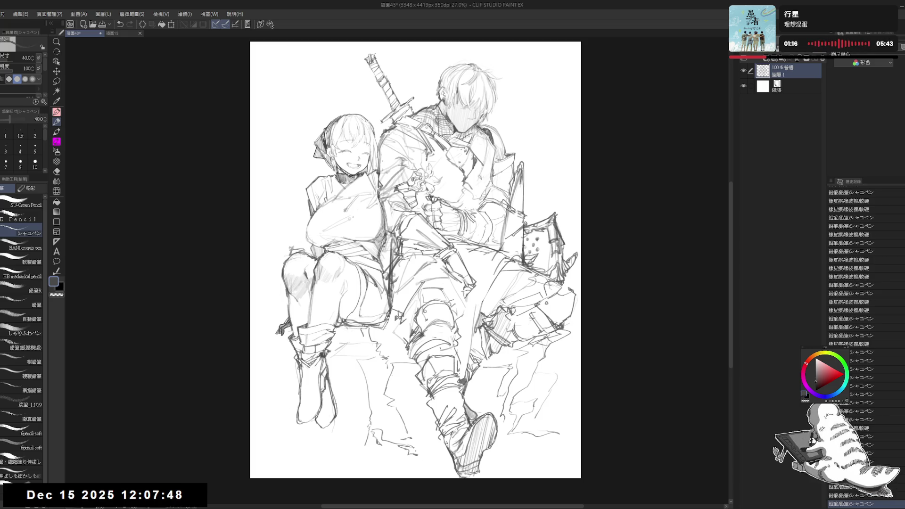
scroll(401, 391, "down", 2)
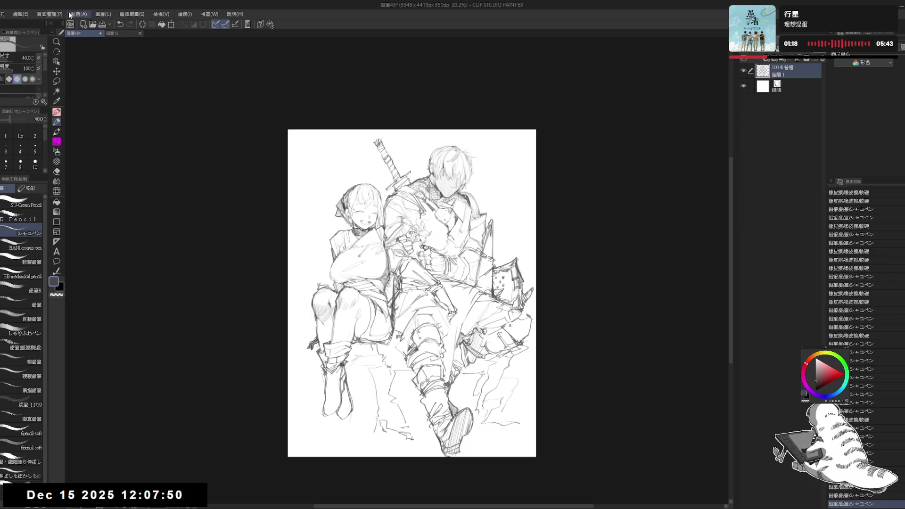
Step: Enlarge the canvas to 3590 × 4672 px by extending its top, right and bottom edges
key("ctrl+alt+s")
left_click_drag(412, 130, 411, 120)
left_click_drag(536, 289, 553, 290)
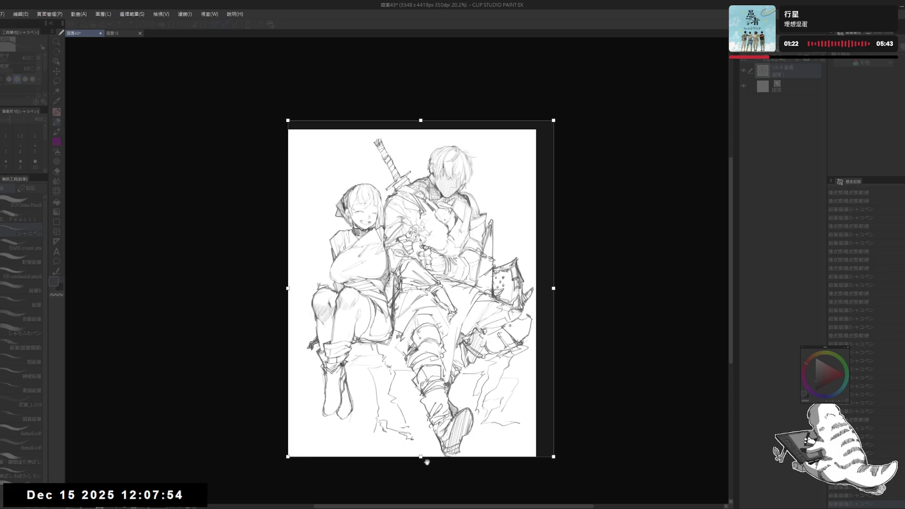
left_click_drag(426, 460, 426, 470)
key("Return")
Step: Shift the drawing right within the larger canvas and erase a small mark
scroll(355, 213, "up", 3)
left_click_drag(496, 329, 503, 329)
scroll(403, 408, "down", 1)
key("e")
left_click_drag(403, 408, 421, 441)
key("p")
Step: Hatch the ground at the lower right with several short parallel strokes
mouse_move(525, 440)
left_mouse_down()
mouse_move(538, 435)
mouse_move(512, 463)
left_mouse_up()
left_click_drag(493, 470, 546, 440)
left_click_drag(524, 448, 546, 446)
left_click_drag(521, 453, 544, 454)
left_click_drag(519, 462, 544, 460)
left_click_drag(516, 469, 543, 469)
left_click_drag(513, 479, 537, 474)
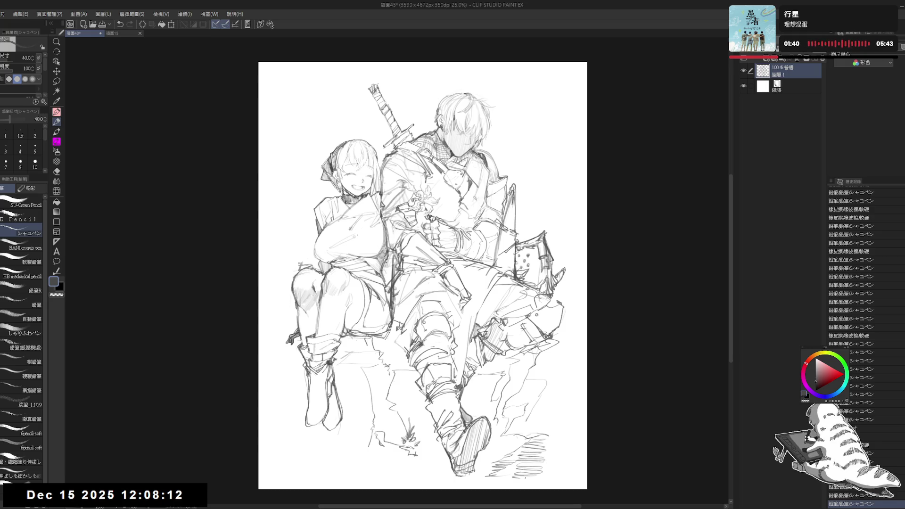
Step: Draw a ground stroke below the girl's feet and a short line by her boot
mouse_move(340, 441)
left_mouse_down()
mouse_move(377, 445)
mouse_move(403, 467)
mouse_move(417, 461)
left_mouse_up()
left_click_drag(337, 369, 349, 379)
scroll(403, 198, "up", 1)
key("e")
key("p")
key("e")
key("p")
Step: Erase and redraw lines along the swordsman's cloak edge, then erase a stray mark
mouse_move(516, 198)
left_mouse_down()
mouse_move(524, 182)
mouse_move(498, 187)
left_mouse_up()
mouse_move(528, 254)
left_mouse_down()
mouse_move(521, 230)
mouse_move(510, 243)
mouse_move(518, 243)
left_mouse_up()
key("e")
key("p")
mouse_move(514, 235)
left_mouse_down()
mouse_move(521, 245)
mouse_move(496, 239)
left_mouse_up()
key("e")
key("p")
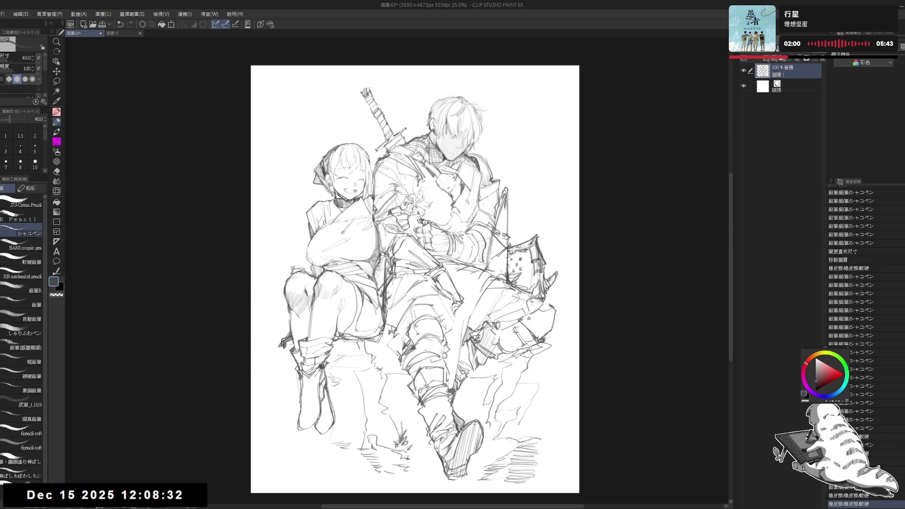
mouse_move(485, 247)
left_mouse_down()
mouse_move(478, 260)
mouse_move(484, 250)
mouse_move(497, 253)
mouse_move(479, 225)
left_mouse_up()
key("e")
left_click_drag(340, 354, 343, 370)
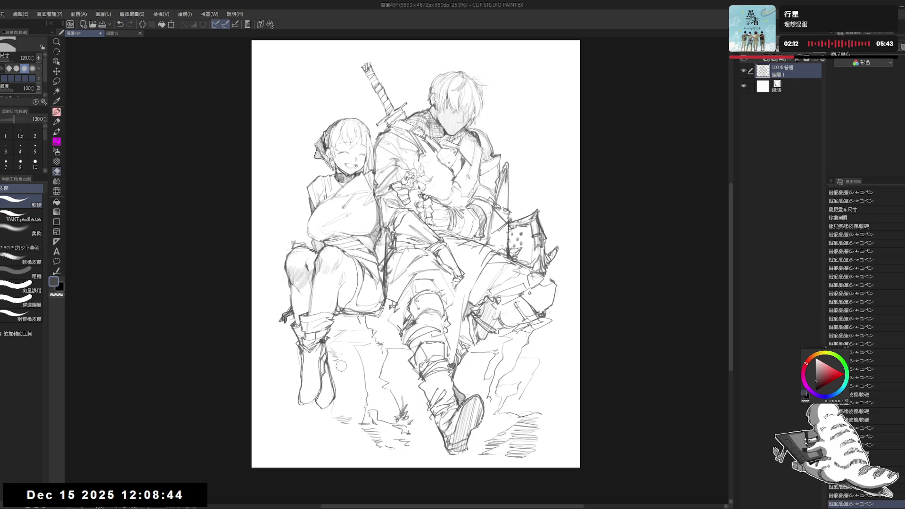
Step: Sketch hatched ground at the lower left and zigzag ground strokes beneath the figures
key("p")
scroll(344, 394, "up", 2)
mouse_move(311, 419)
left_mouse_down()
mouse_move(358, 460)
mouse_move(370, 493)
left_mouse_up()
left_click_drag(420, 323, 409, 333)
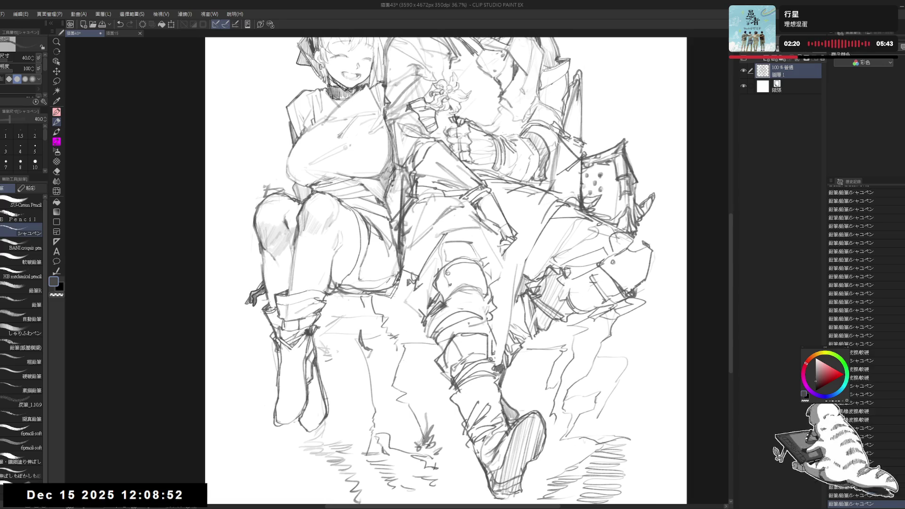
Step: Darken, add leaves to and extend the small grass plant, then zoom out to the whole drawing
mouse_move(363, 336)
left_mouse_down()
mouse_move(368, 347)
mouse_move(354, 355)
mouse_move(369, 370)
left_mouse_up()
mouse_move(364, 369)
left_mouse_down()
mouse_move(376, 360)
mouse_move(371, 380)
mouse_move(378, 366)
left_mouse_up()
left_click_drag(371, 400, 375, 388)
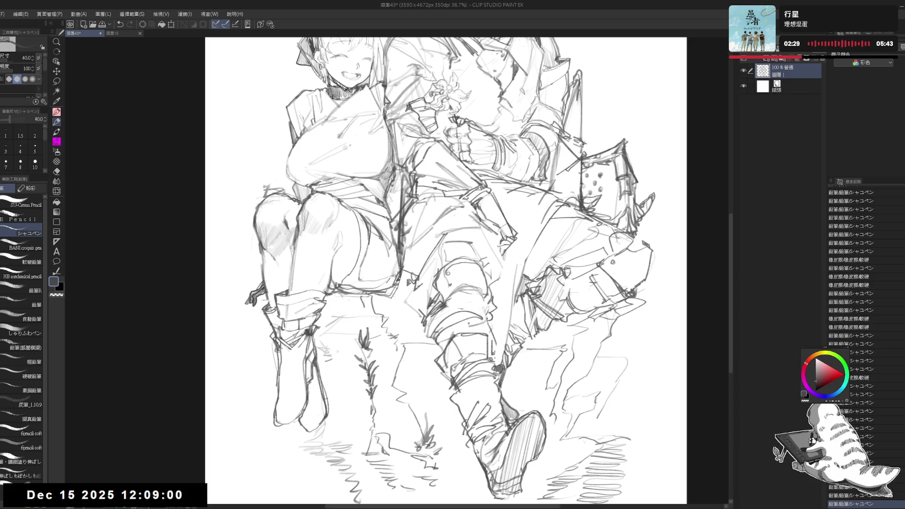
left_click_drag(375, 419, 379, 411)
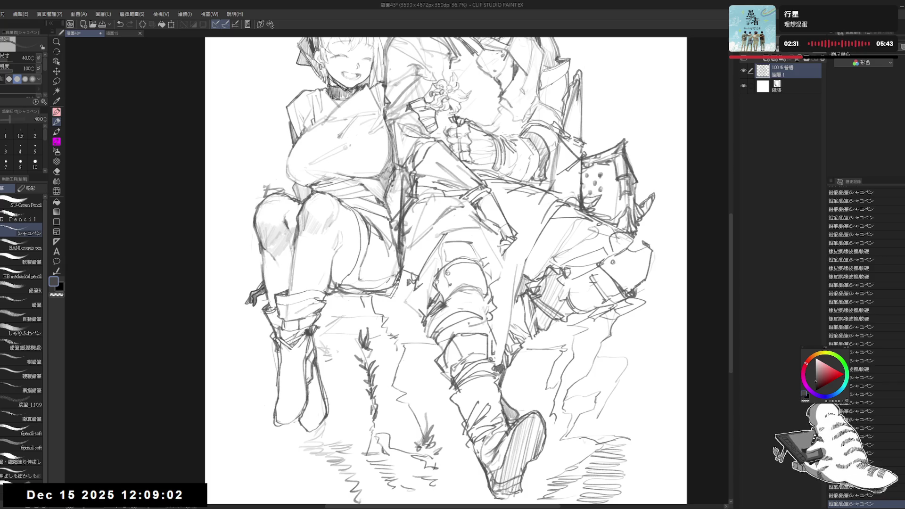
key("ctrl+minus")
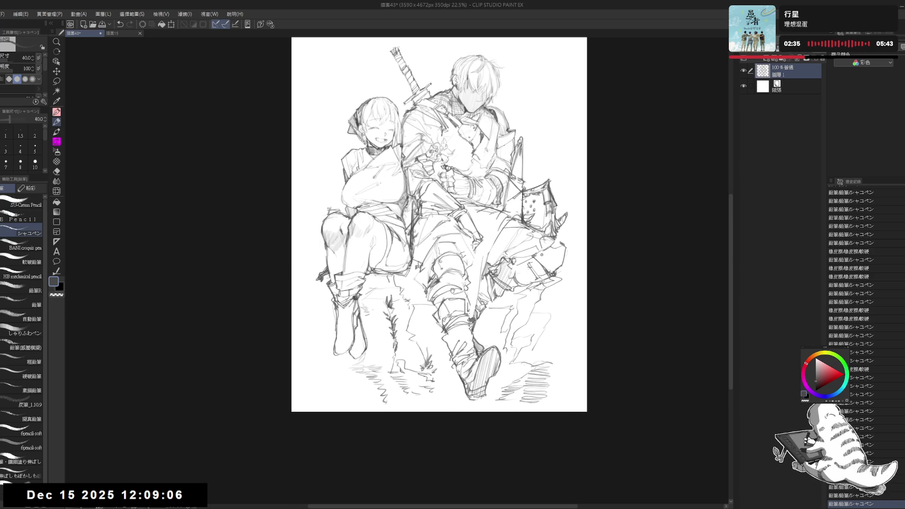
Step: Erase small spots and a stray mark around the grass stalk
key("e")
left_click_drag(400, 337, 389, 349)
key("p")
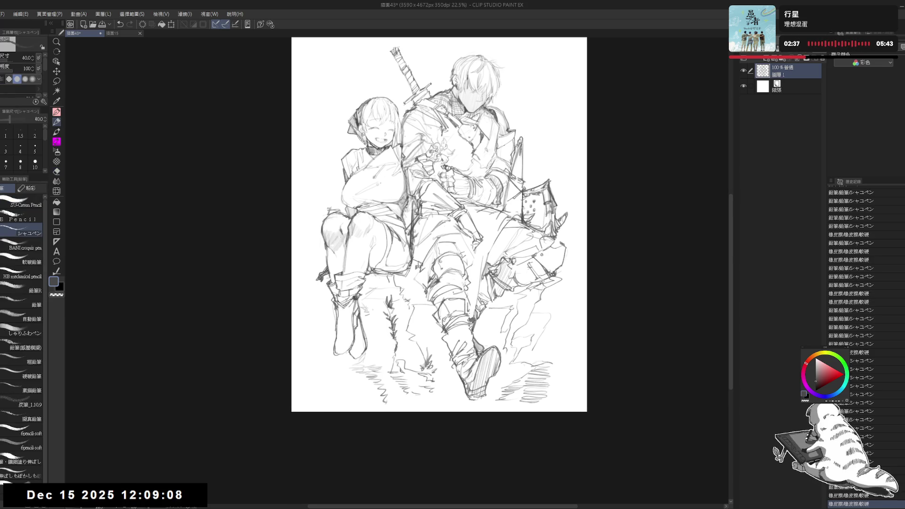
key("e")
left_click_drag(393, 338, 385, 347)
key("p")
key("e")
left_click_drag(389, 397, 406, 377)
key("p")
Step: Straighten the canvas rotation and erase another small mark near the grass
key("r")
key("p")
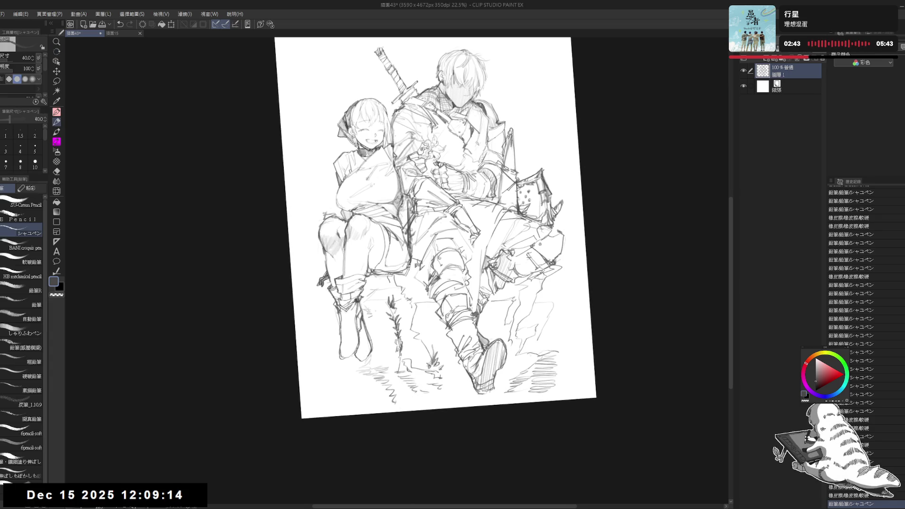
key("ctrl+@")
key("e")
left_click_drag(392, 344, 388, 364)
key("p")
key("e")
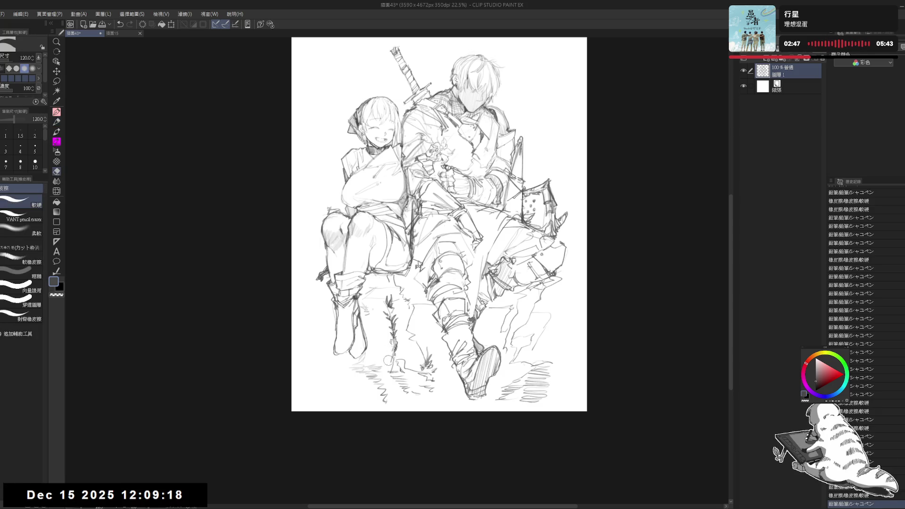
key("p")
Step: Draw a vertical line along the right-hand rocks and a short line right of the hanging box
scroll(356, 172, "up", 2)
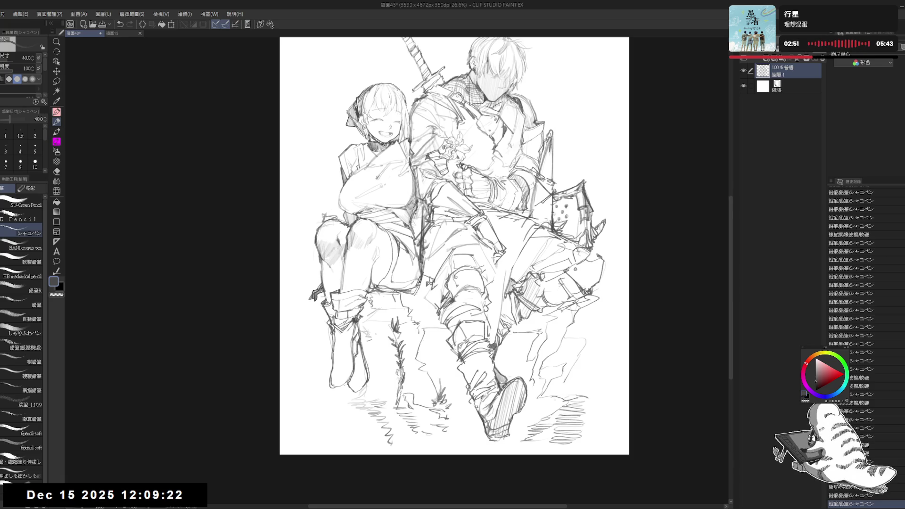
left_click_drag(596, 349, 579, 365)
mouse_move(580, 319)
left_mouse_down()
mouse_move(577, 394)
mouse_move(580, 339)
left_mouse_up()
key("e")
key("p")
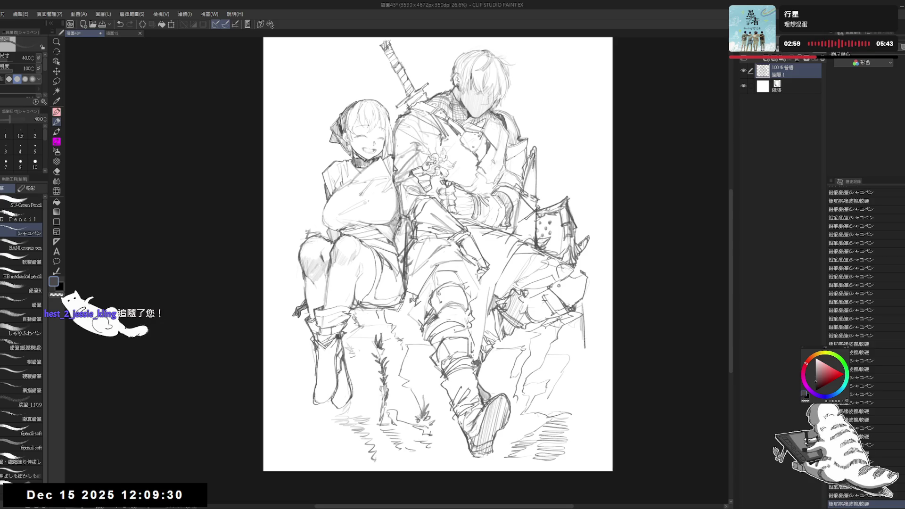
left_click_drag(576, 265, 602, 266)
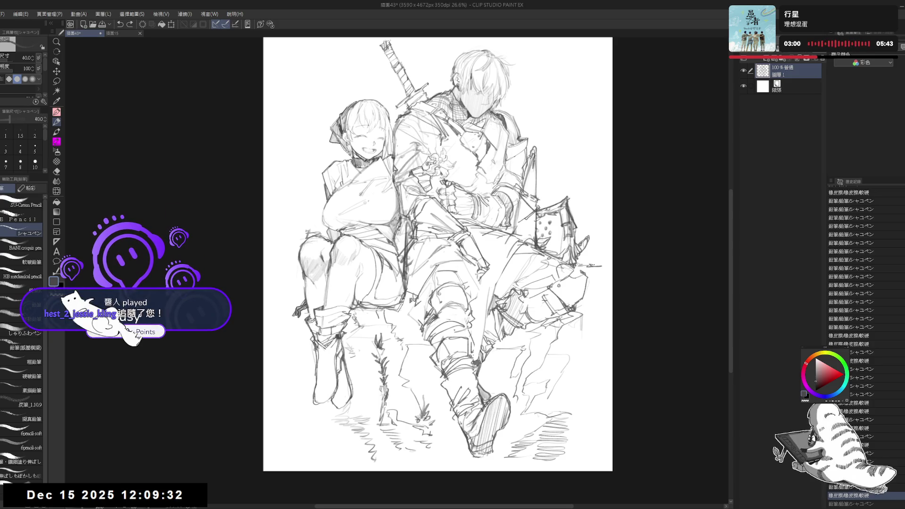
Step: Erase stray lines beside the hanging box and readjust the view
mouse_move(583, 305)
left_mouse_down()
mouse_move(589, 316)
mouse_move(548, 339)
mouse_move(549, 351)
left_mouse_up()
key("e")
mouse_move(592, 295)
left_mouse_down()
mouse_move(585, 310)
mouse_move(598, 306)
mouse_move(581, 314)
mouse_move(585, 330)
mouse_move(571, 291)
left_mouse_up()
key("p")
key("e")
key("p")
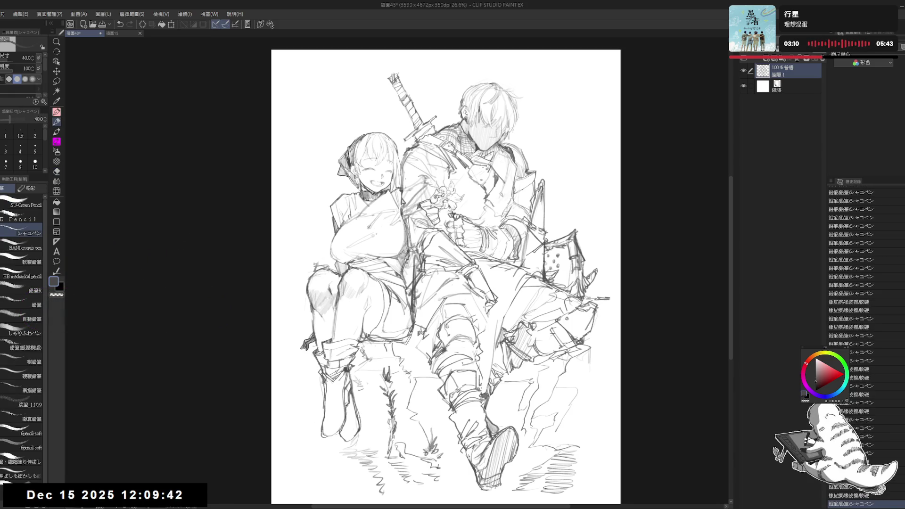
left_click_drag(488, 245, 484, 250)
left_click_drag(566, 287, 571, 292)
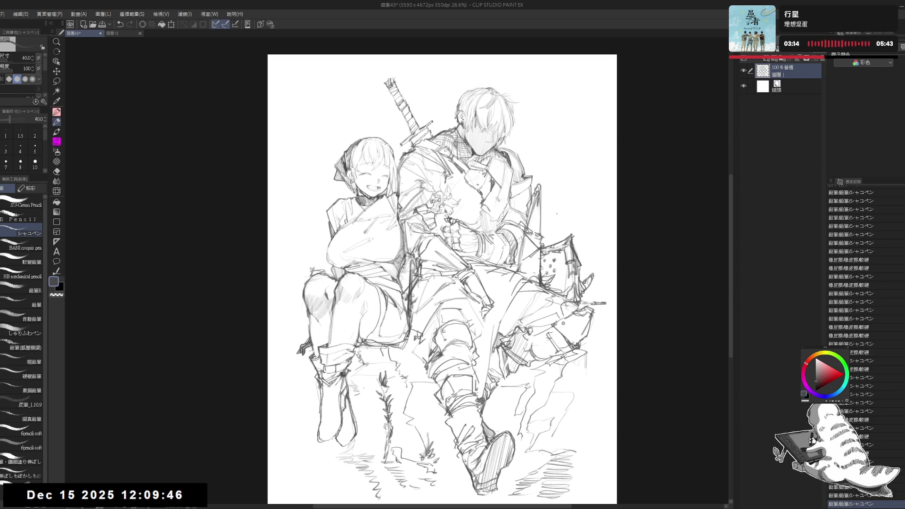
scroll(466, 187, "down", 1)
key("e")
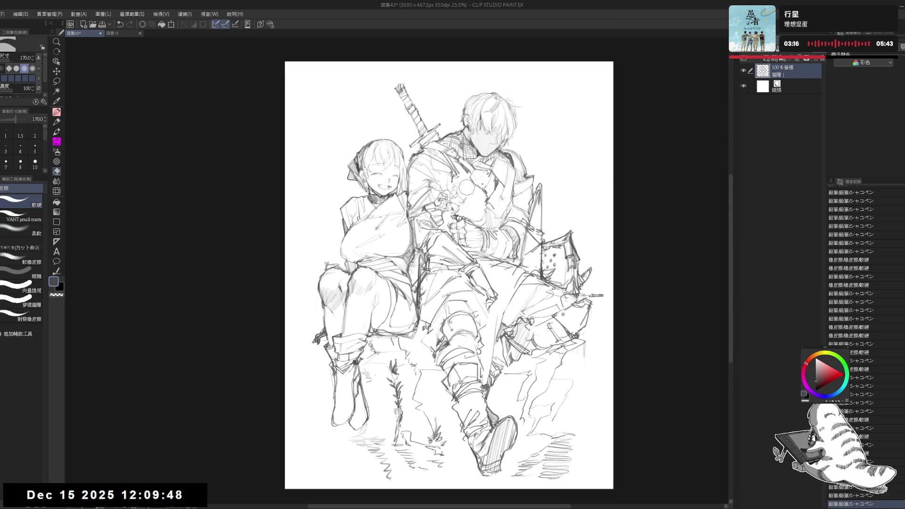
key("p")
scroll(455, 171, "up", 3)
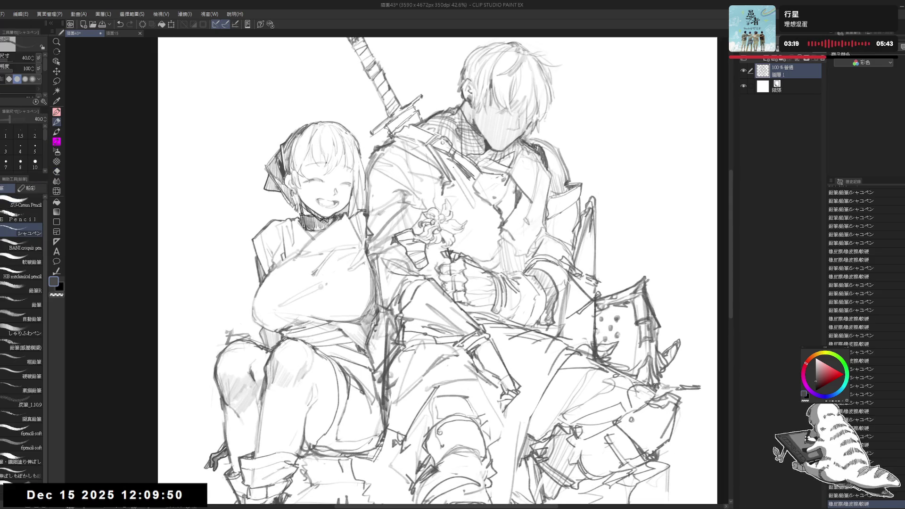
Step: Refine faint pencil strokes near the chest and around the flower
key("e")
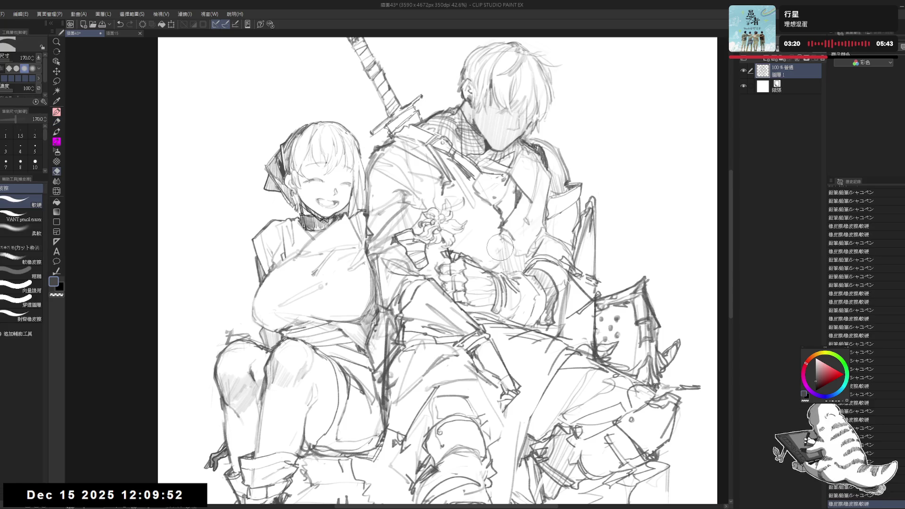
key("p")
left_click_drag(496, 240, 509, 255)
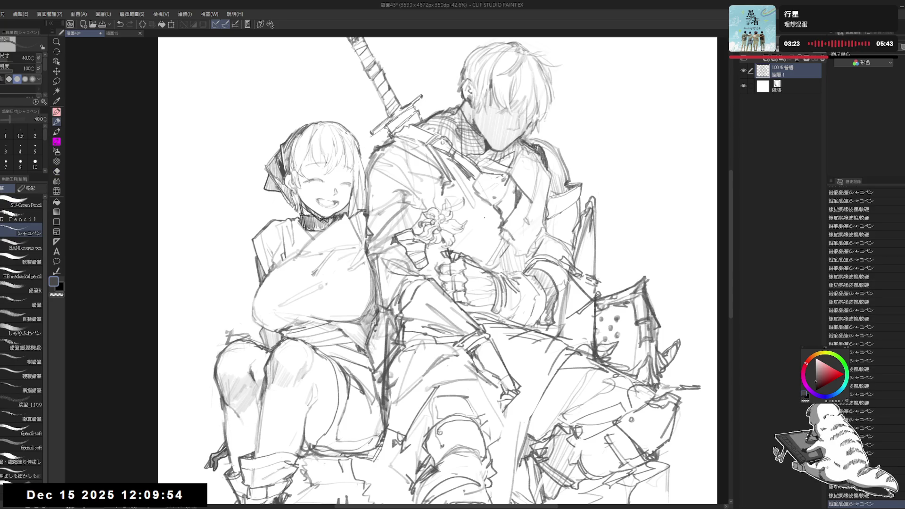
mouse_move(481, 211)
left_mouse_down()
mouse_move(490, 220)
mouse_move(480, 224)
left_mouse_up()
scroll(476, 200, "up", 2)
key("e")
key("p")
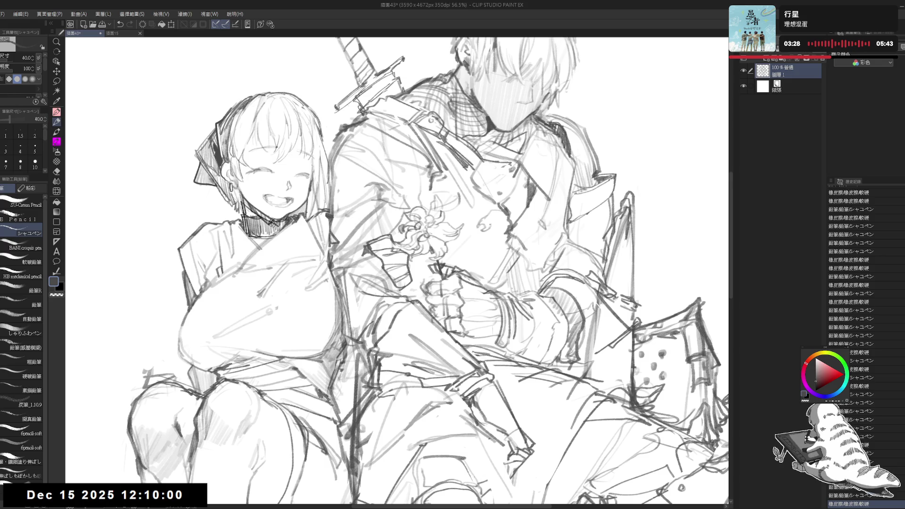
Step: Clean small marks around the flower and draw a short dark stroke on the man's chest
key("e")
left_click_drag(495, 203, 486, 223)
key("p")
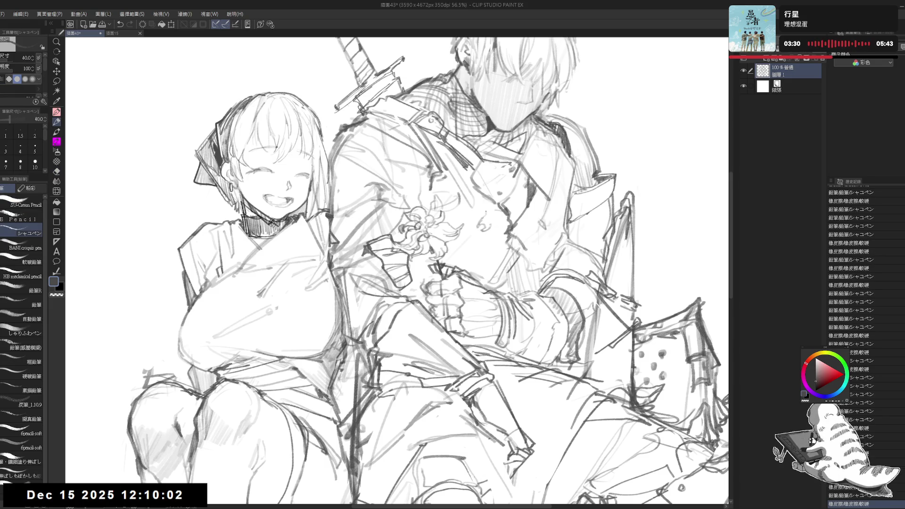
key("e")
key("p")
mouse_move(505, 213)
left_mouse_down()
mouse_move(472, 236)
mouse_move(486, 214)
mouse_move(493, 223)
mouse_move(486, 235)
left_mouse_up()
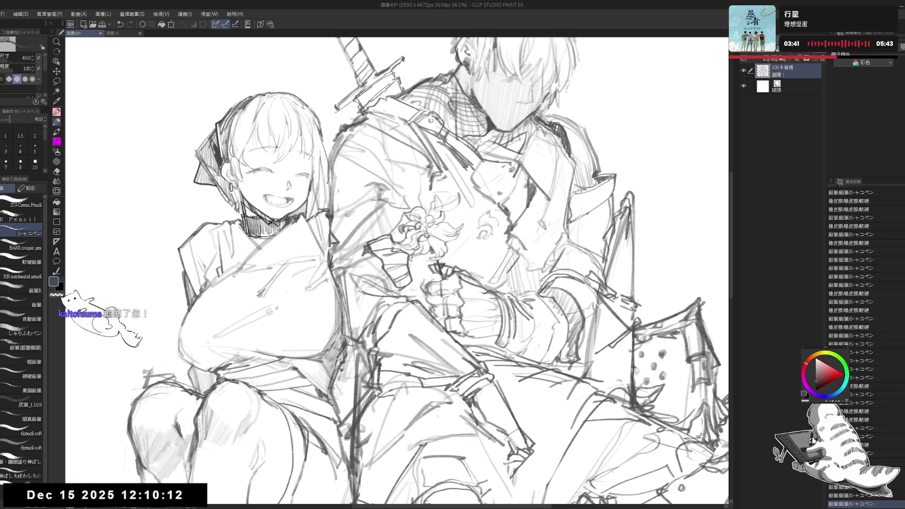
left_click_drag(499, 222, 503, 229)
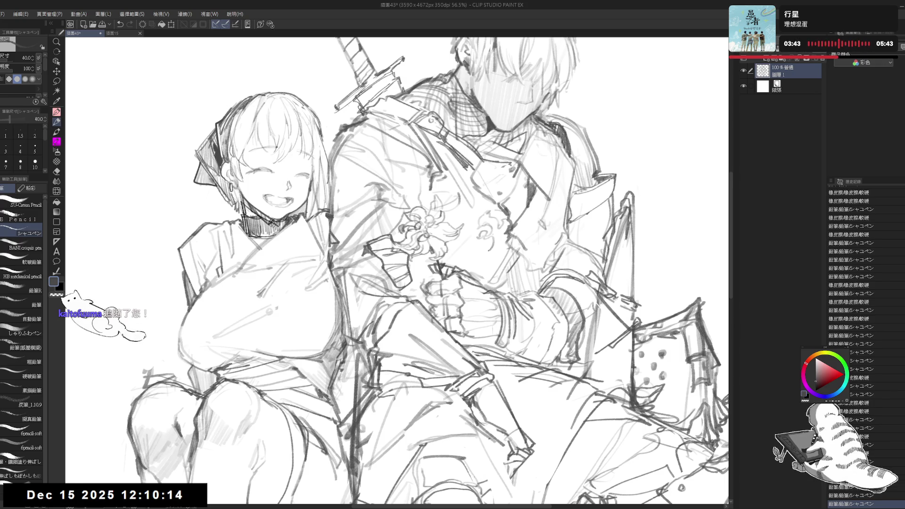
Step: Erase a mark on the man's chest and add a stroke to the chest pattern
key("e")
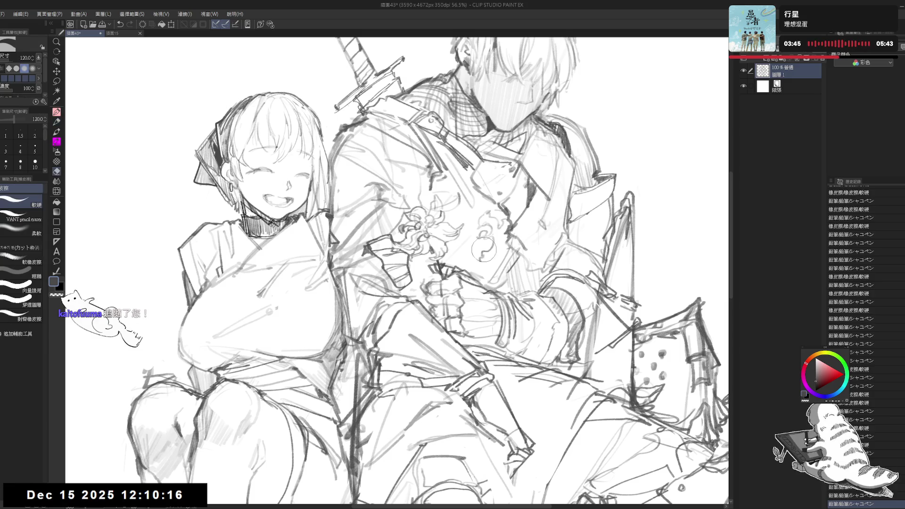
left_click_drag(491, 246, 488, 239)
key("p")
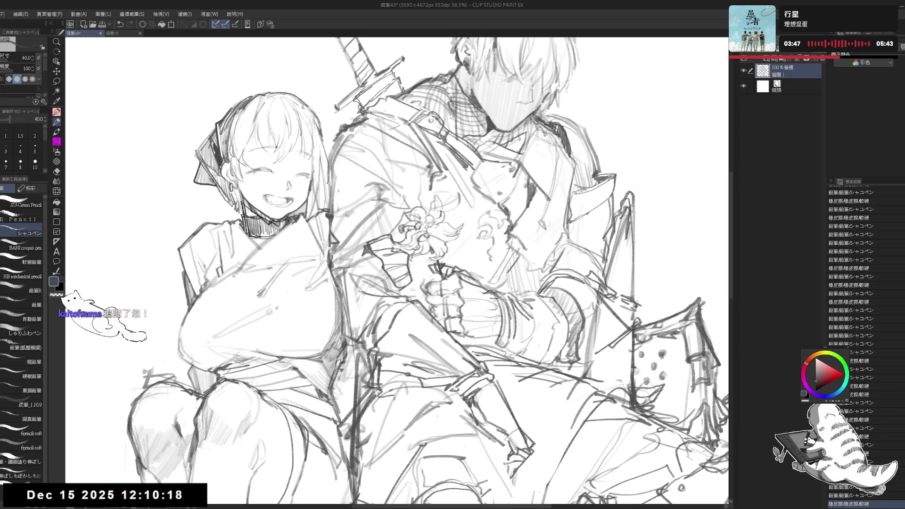
mouse_move(490, 238)
left_mouse_down()
mouse_move(486, 244)
mouse_move(493, 236)
mouse_move(484, 234)
left_mouse_up()
key("e")
key("p")
key("e")
key("p")
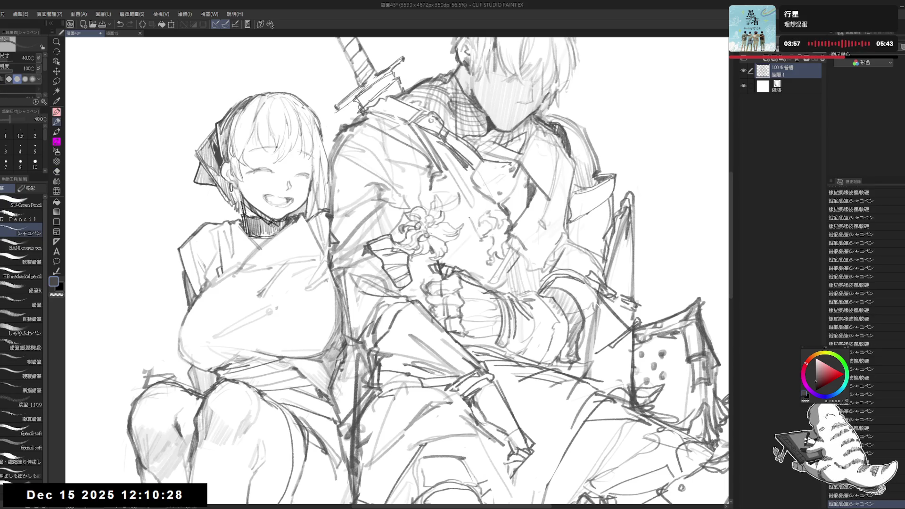
Step: Add a small dark mark and short curling strokes on the chest, then zoom out
mouse_move(478, 220)
left_mouse_down()
mouse_move(467, 234)
mouse_move(482, 250)
mouse_move(465, 268)
left_mouse_up()
left_click_drag(488, 259, 482, 263)
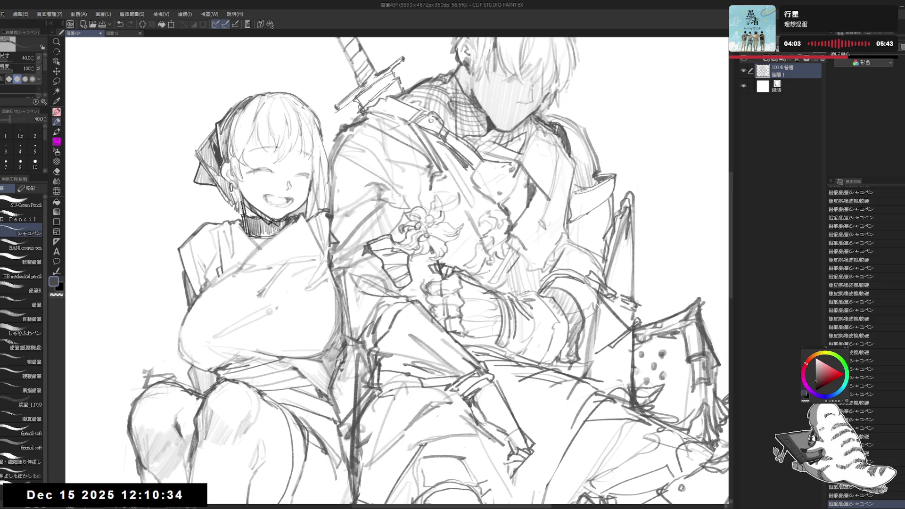
scroll(526, 244, "down", 5)
left_click_drag(547, 273, 545, 268)
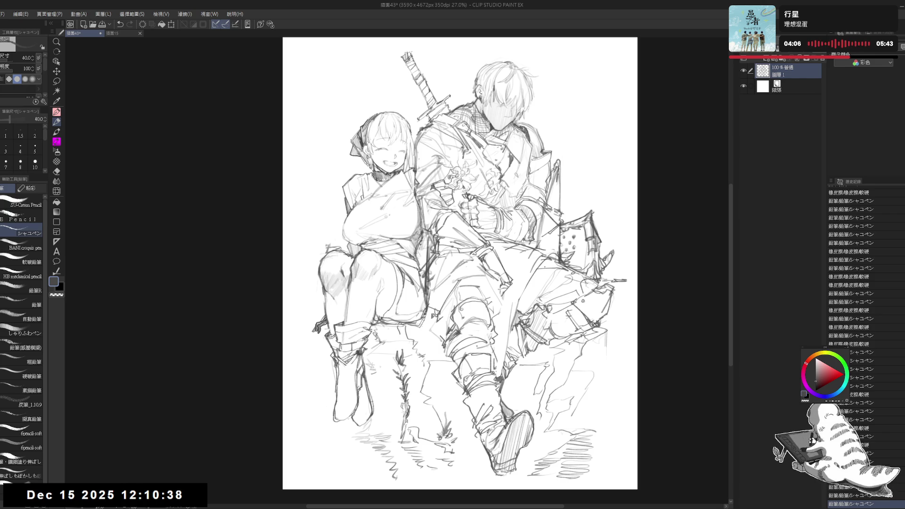
Step: Add two short pencil strokes between the figures' legs
scroll(549, 339, "up", 1)
mouse_move(590, 415)
left_mouse_down()
mouse_move(593, 401)
mouse_move(594, 441)
left_mouse_up()
key("e")
key("p")
left_click_drag(309, 205, 317, 232)
mouse_move(457, 264)
left_mouse_down()
mouse_move(409, 276)
mouse_move(419, 272)
left_mouse_up()
left_click_drag(514, 308, 509, 311)
Step: Draw the chair back's top edge and vertical back posts behind the girl
left_click_drag(292, 258, 317, 270)
scroll(318, 270, "up", 3)
key("e")
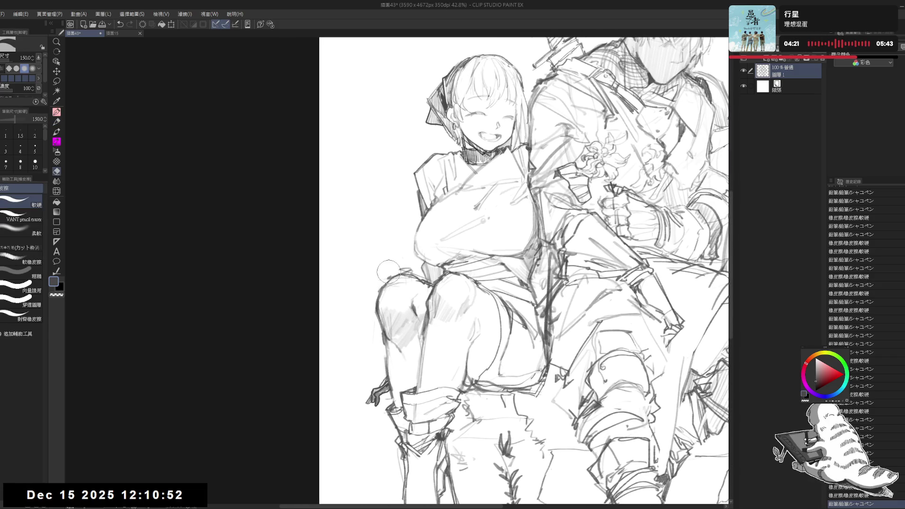
key("p")
left_click_drag(357, 272, 401, 269)
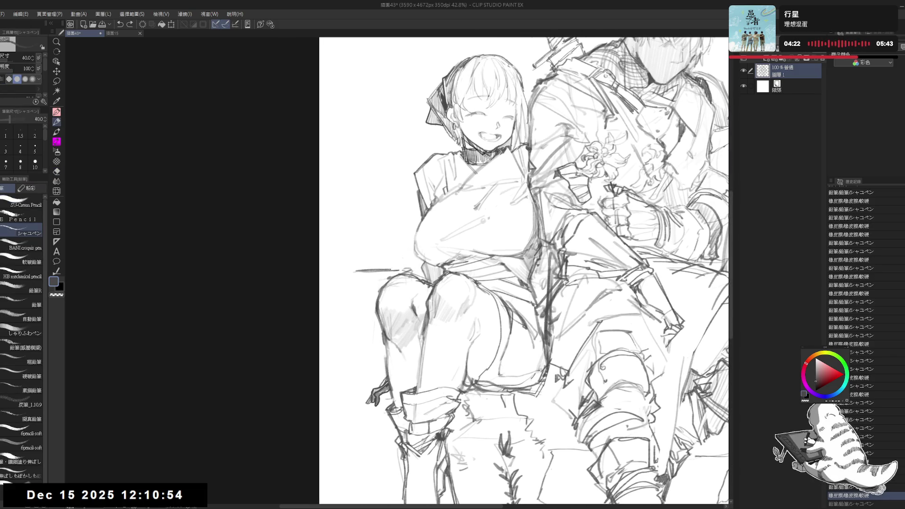
mouse_move(341, 276)
left_mouse_down()
mouse_move(344, 375)
mouse_move(356, 373)
left_mouse_up()
left_click_drag(378, 270, 421, 264)
mouse_move(412, 267)
left_mouse_down()
mouse_move(348, 272)
mouse_move(362, 285)
left_mouse_up()
Step: Hatch the chair-back corner and draw the front leg with crossbars
left_click_drag(364, 276, 373, 285)
mouse_move(377, 278)
left_mouse_down()
mouse_move(384, 286)
mouse_move(354, 292)
mouse_move(358, 283)
left_mouse_up()
mouse_move(350, 289)
left_mouse_down()
mouse_move(359, 367)
mouse_move(388, 371)
mouse_move(365, 335)
mouse_move(371, 372)
left_mouse_up()
mouse_move(373, 302)
left_mouse_down()
mouse_move(371, 352)
mouse_move(387, 359)
left_mouse_up()
left_click_drag(380, 354, 389, 363)
Step: Replace an overlong diagonal with a shorter chair-back line, erasing and redrawing part of it
left_click_drag(348, 270, 379, 226)
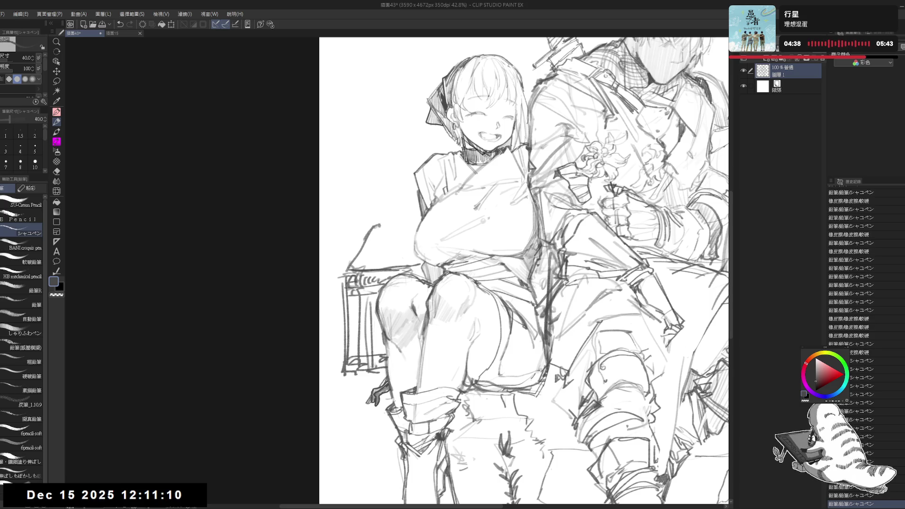
key("ctrl+z")
mouse_move(351, 268)
left_mouse_down()
mouse_move(381, 231)
mouse_move(400, 237)
mouse_move(412, 261)
left_mouse_up()
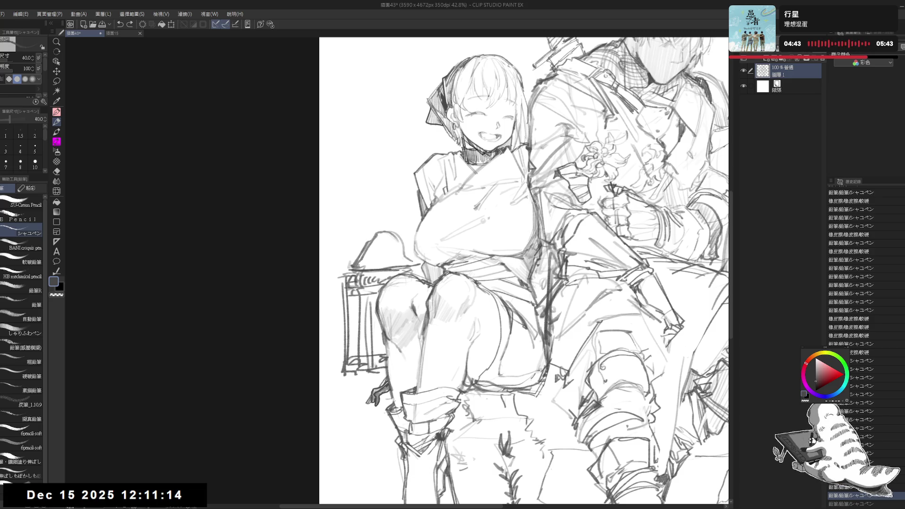
mouse_move(370, 236)
left_mouse_down()
mouse_move(398, 230)
mouse_move(378, 262)
mouse_move(417, 226)
mouse_move(403, 231)
mouse_move(415, 246)
mouse_move(383, 268)
left_mouse_up()
key("e")
key("p")
key("e")
key("p")
key("e")
mouse_move(392, 233)
left_mouse_down()
mouse_move(373, 266)
mouse_move(382, 255)
mouse_move(407, 271)
mouse_move(378, 245)
mouse_move(394, 251)
mouse_move(355, 269)
left_mouse_up()
key("p")
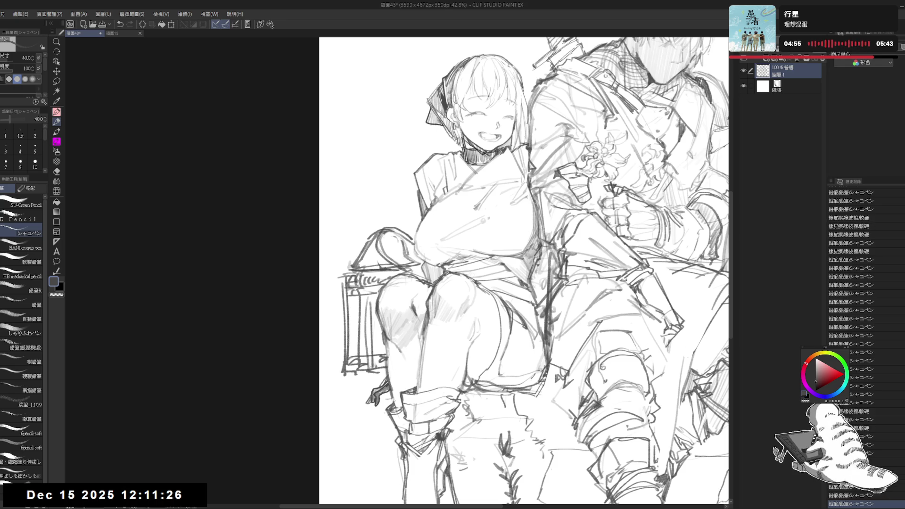
Step: Enlarge the eraser and remove stray marks near the right-hand rocks
scroll(523, 269, "down", 3)
left_click_drag(540, 269, 469, 257)
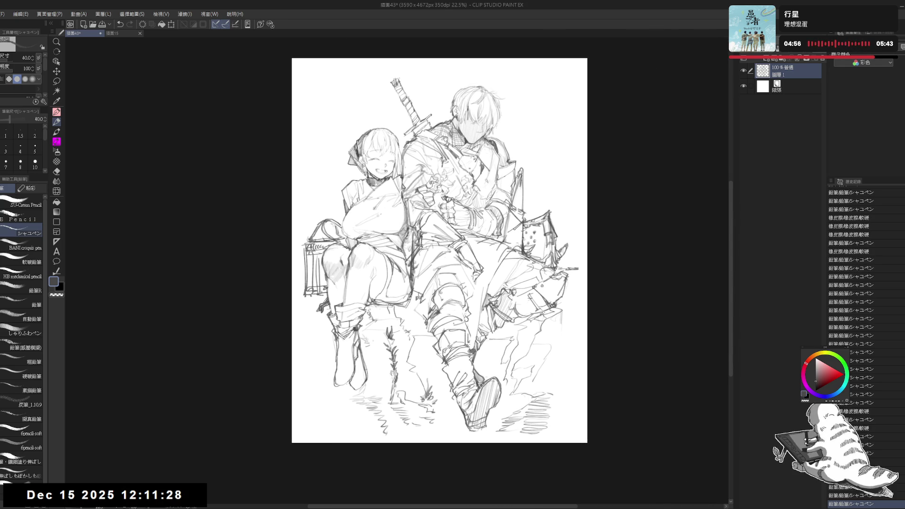
scroll(519, 264, "up", 3)
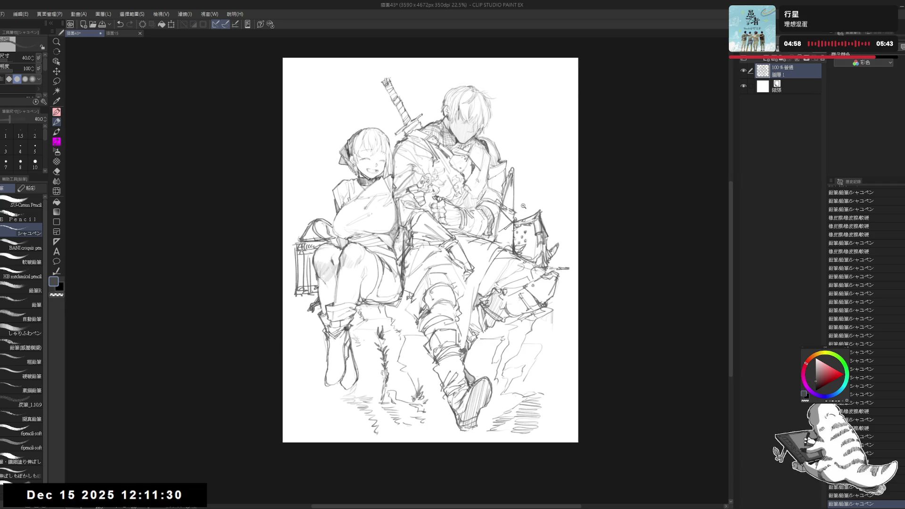
key("e")
key("bracketright")
mouse_move(600, 304)
left_mouse_down()
mouse_move(598, 317)
mouse_move(606, 288)
left_mouse_up()
left_click_drag(595, 338, 576, 364)
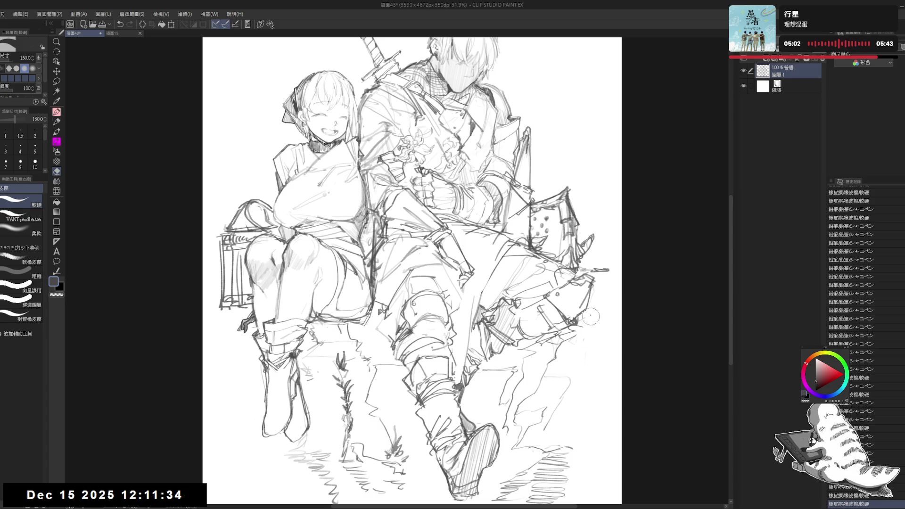
key("p")
Step: Erase small marks around the man's forearm and add a mark on his upper arm
left_click_drag(584, 330, 588, 336)
left_click_drag(577, 278, 582, 300)
key("e")
mouse_move(505, 220)
left_mouse_down()
mouse_move(514, 245)
mouse_move(504, 243)
mouse_move(511, 236)
left_mouse_up()
key("p")
left_click_drag(496, 164, 509, 178)
scroll(506, 165, "down", 1)
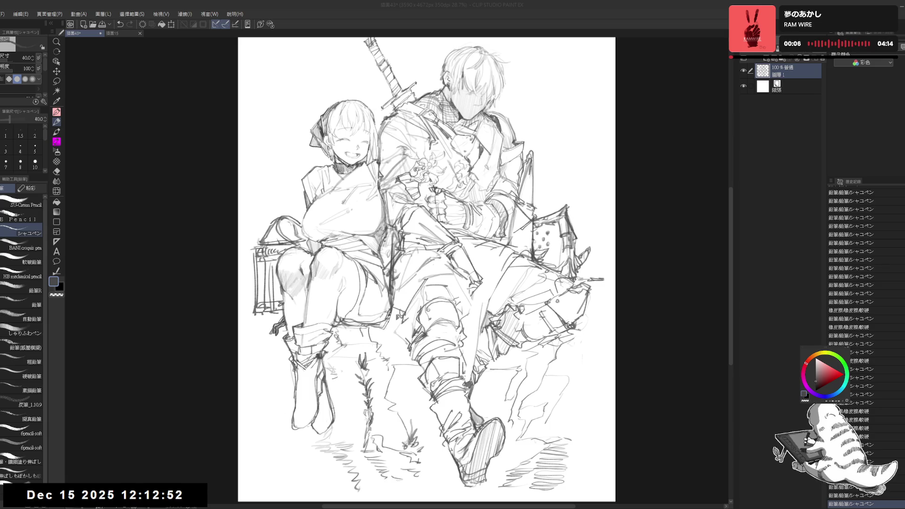
Step: Reposition the view over the sketch and undo two trial pencil strokes
left_click_drag(393, 240, 414, 253)
scroll(328, 235, "up", 1)
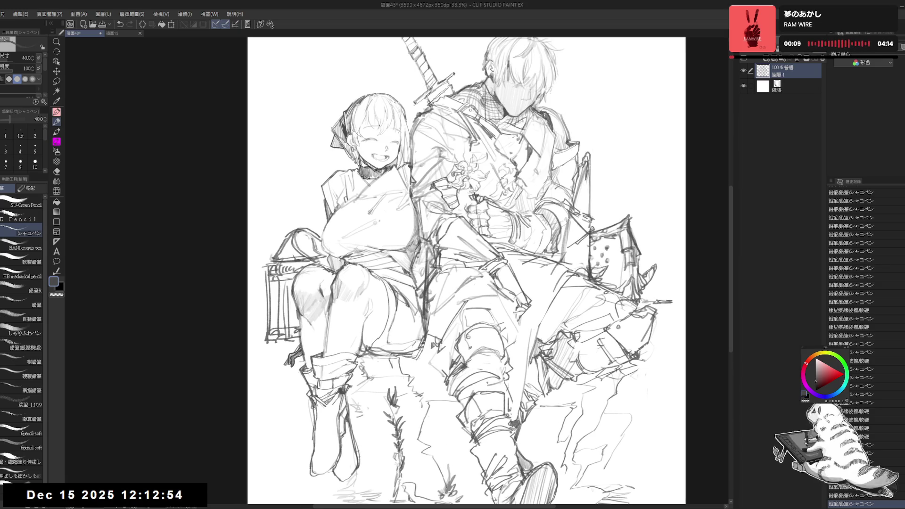
mouse_move(408, 322)
left_mouse_down()
mouse_move(400, 336)
mouse_move(395, 323)
left_mouse_up()
key("e")
key("p")
key("ctrl+z")
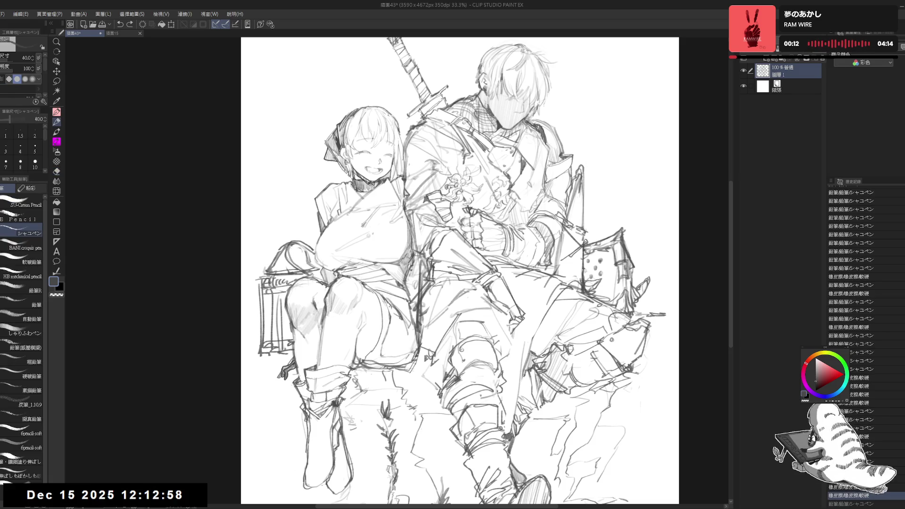
key("ctrl+y")
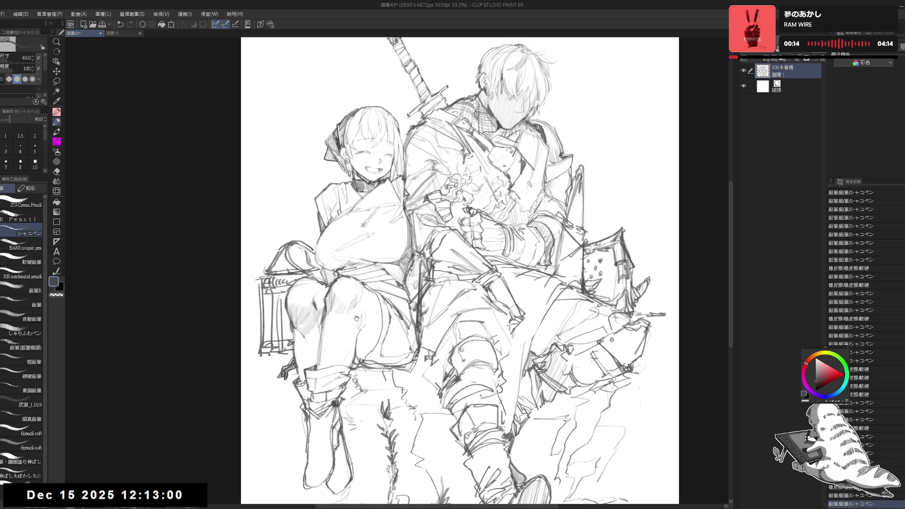
mouse_move(324, 340)
left_mouse_down()
mouse_move(347, 315)
mouse_move(370, 320)
mouse_move(370, 333)
mouse_move(332, 361)
mouse_move(361, 343)
left_mouse_up()
key("ctrl+z")
key("ctrl+z")
Step: Erase stray lines near the swordsman's shoulder and rough lines on his coat
key("e")
key("p")
key("e")
key("p")
key("e")
key("p")
left_click_drag(389, 300, 387, 299)
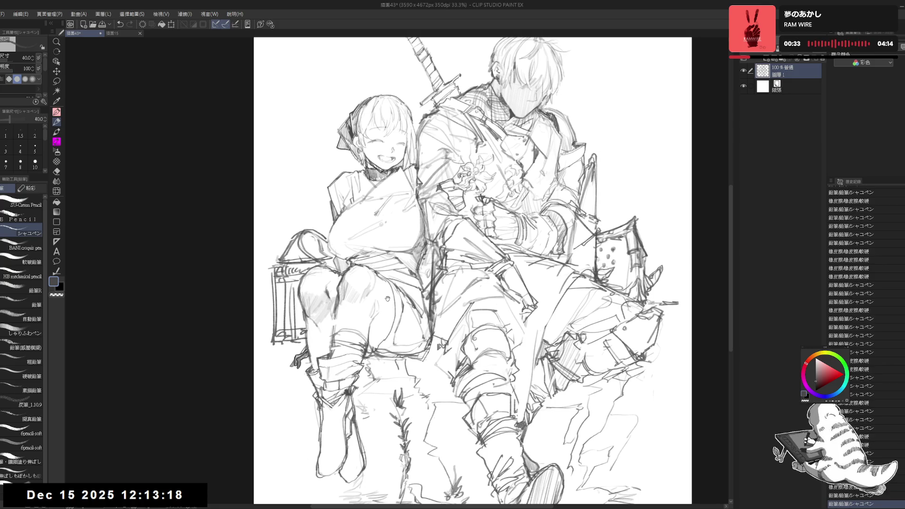
mouse_move(462, 210)
left_mouse_down()
mouse_move(458, 222)
mouse_move(490, 244)
left_mouse_up()
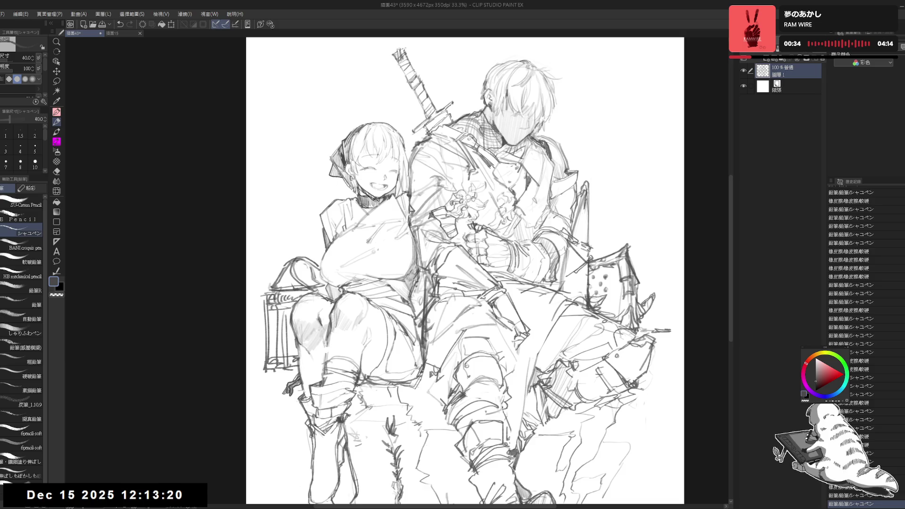
left_click_drag(462, 194, 459, 207)
scroll(497, 220, "up", 4)
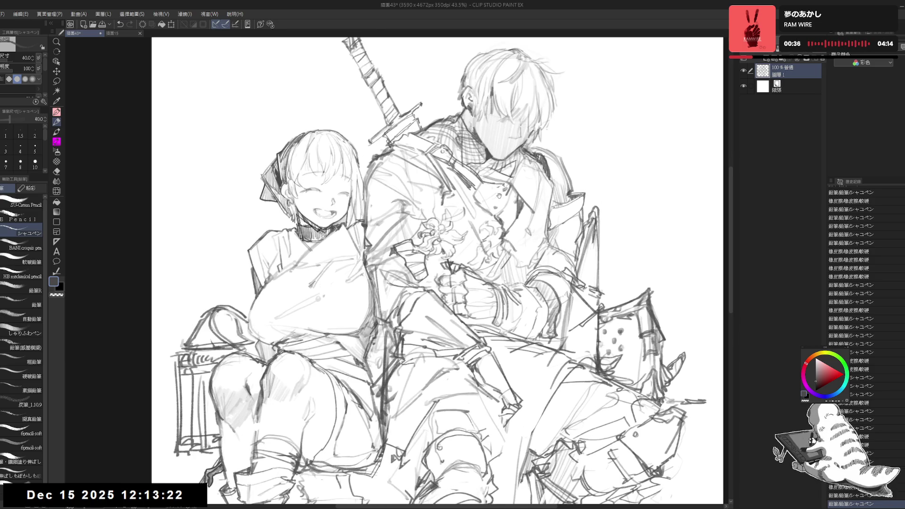
key("e")
mouse_move(533, 141)
left_mouse_down()
mouse_move(547, 156)
mouse_move(526, 151)
mouse_move(537, 150)
left_mouse_up()
key("p")
key("e")
left_click_drag(474, 247, 465, 219)
left_click_drag(512, 137, 516, 189)
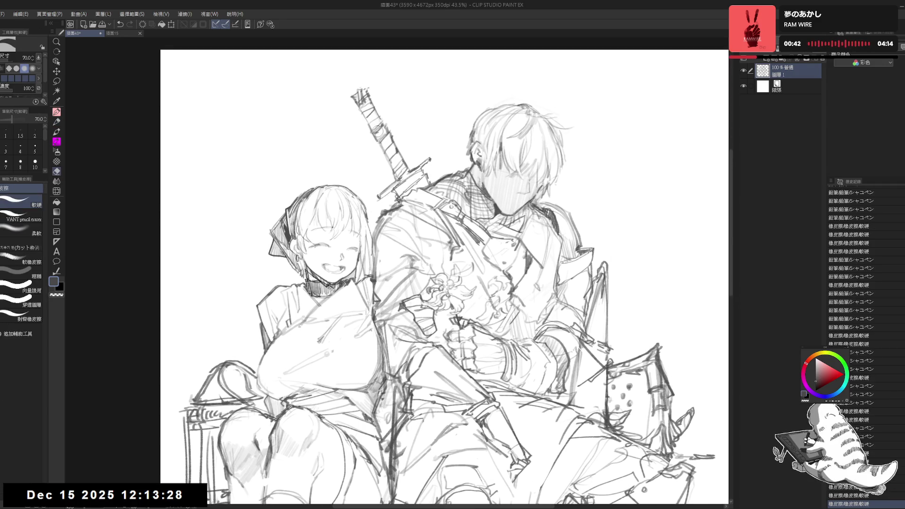
Step: Redraw a firmer sword-handle line with a size 30 pencil, then zoom out to the whole page
left_click_drag(427, 146, 388, 179)
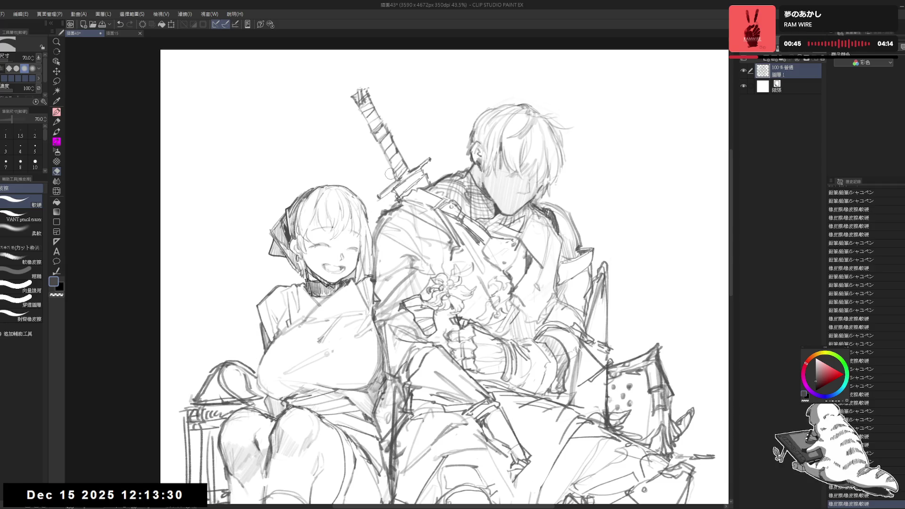
key("p")
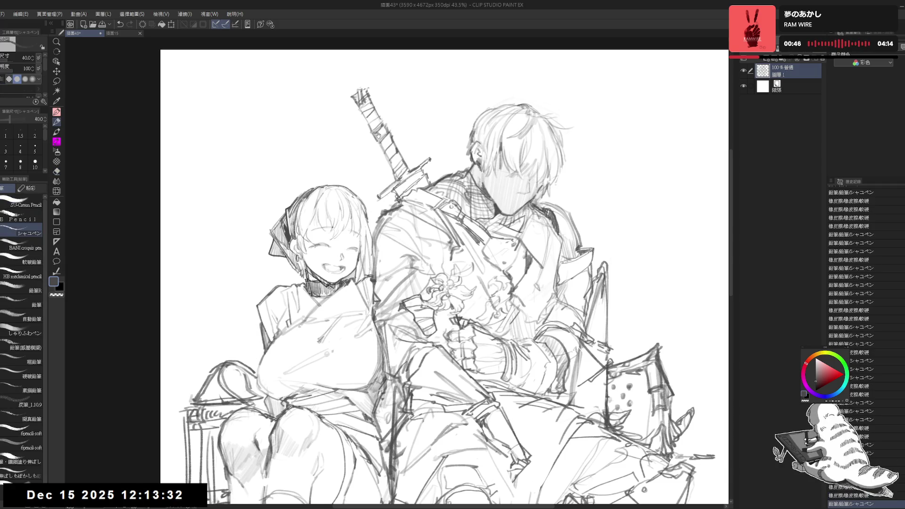
left_click_drag(386, 167, 402, 170)
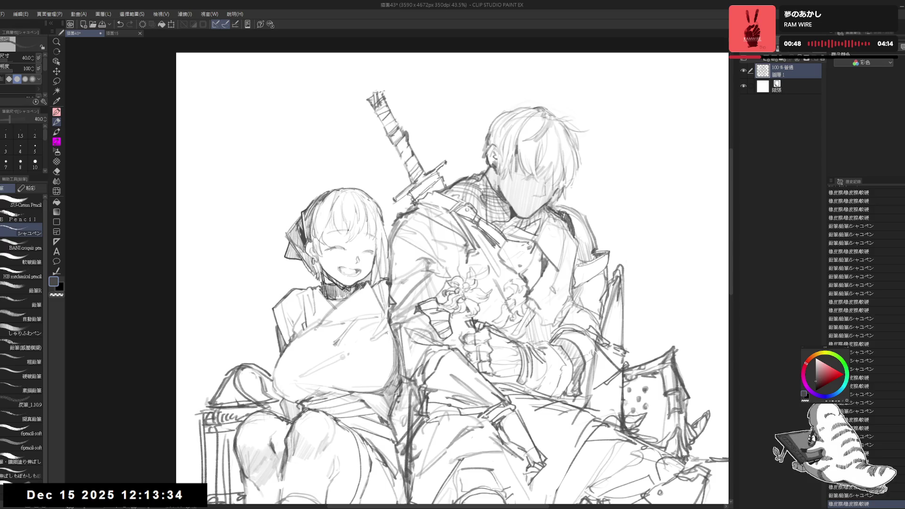
key("bracketleft")
mouse_move(408, 136)
left_mouse_down()
mouse_move(404, 167)
mouse_move(410, 147)
mouse_move(408, 154)
left_mouse_up()
left_click_drag(435, 221, 426, 188)
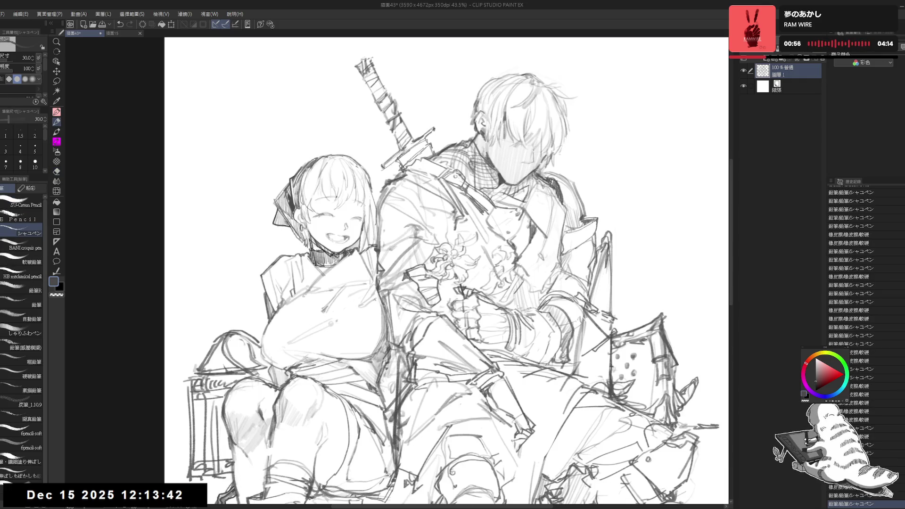
key("ctrl+minus")
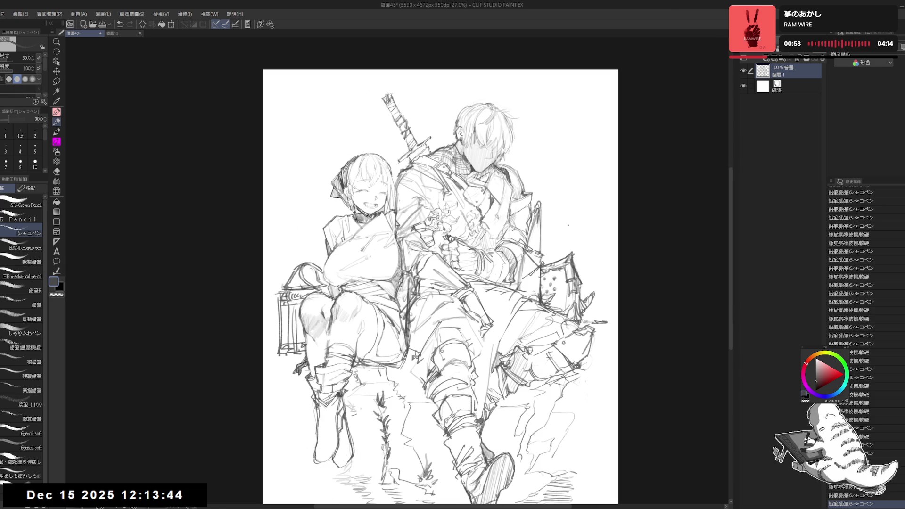
Step: Zoom into the manga reference and show the 插画43 sketch in the right pane
scroll(586, 261, "up", 1)
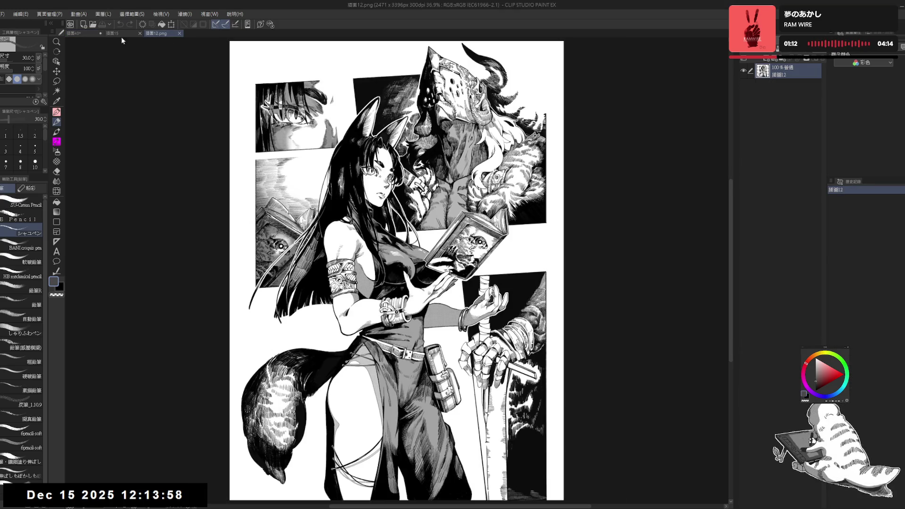
scroll(230, 269, "up", 3)
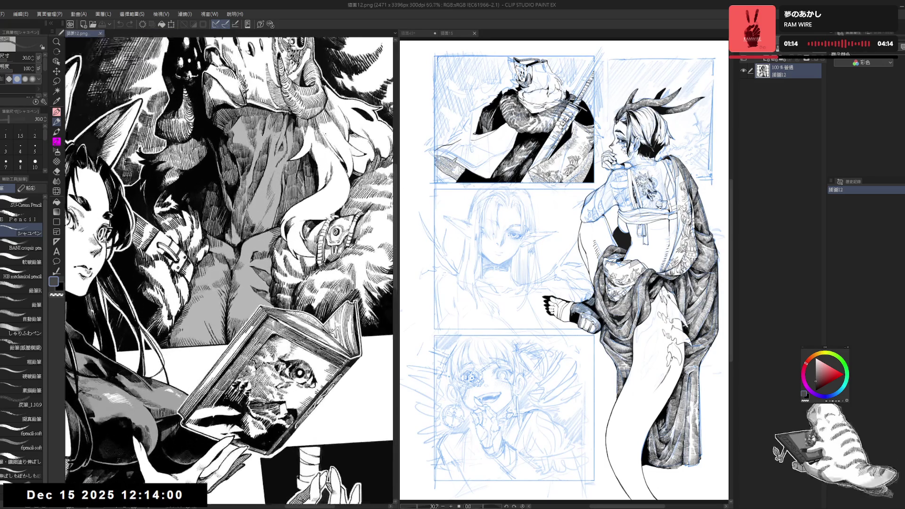
scroll(230, 271, "up", 3)
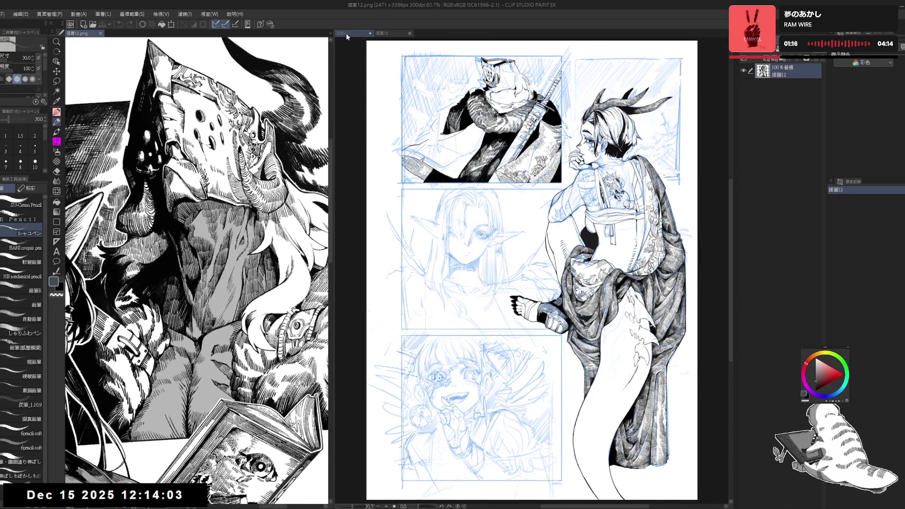
left_click(346, 33)
scroll(472, 283, "up", 3)
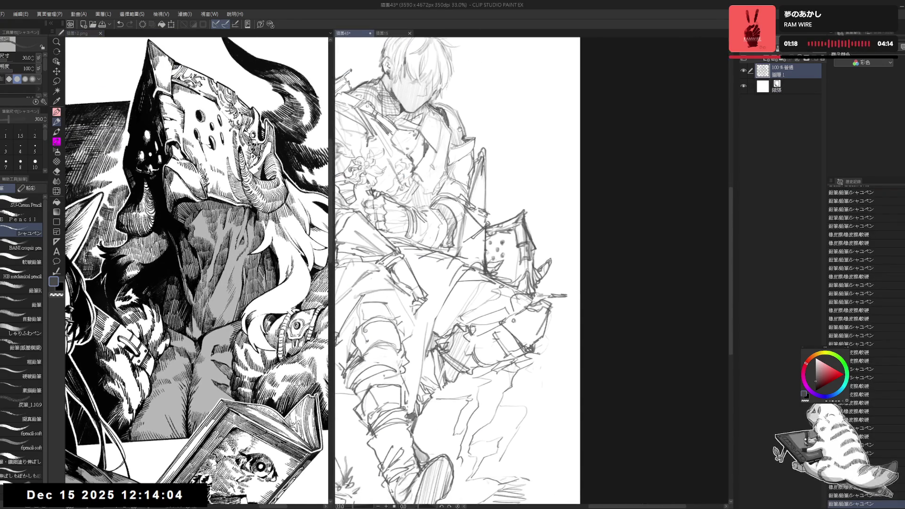
Step: Erase the helmet's rough corner with a size 500 eraser and redraw its corner lines
mouse_move(523, 223)
left_mouse_down()
mouse_move(551, 228)
mouse_move(559, 251)
left_mouse_up()
key("e")
key("bracketright")
left_click_drag(543, 200, 552, 236)
left_click_drag(553, 235, 552, 250)
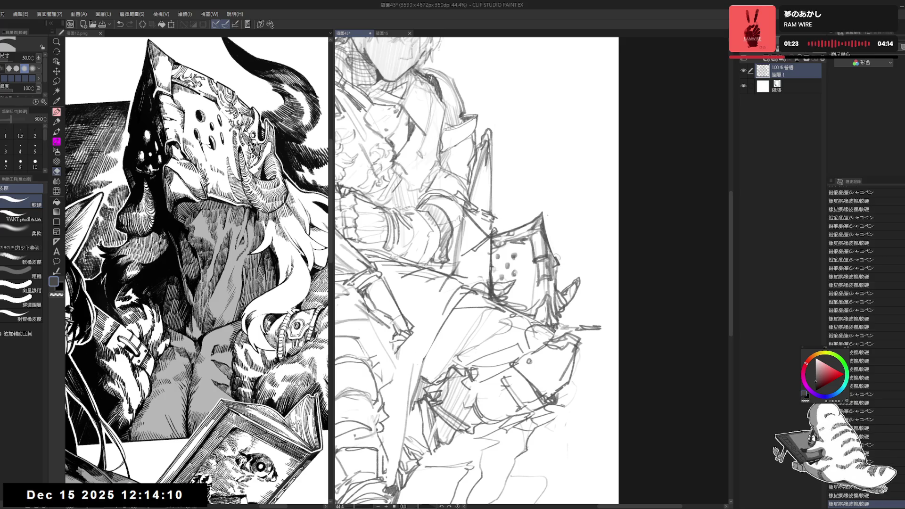
key("p")
mouse_move(543, 213)
left_mouse_down()
mouse_move(546, 230)
mouse_move(537, 228)
left_mouse_up()
key("e")
key("p")
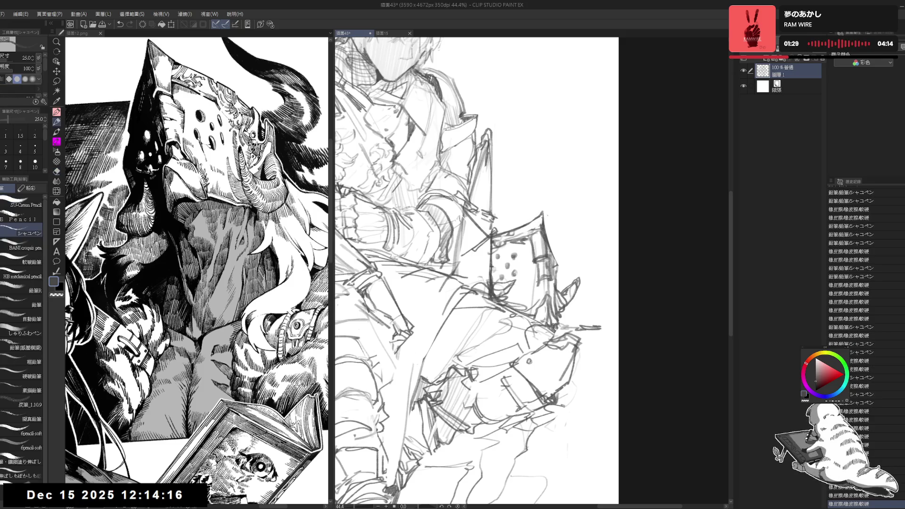
left_click_drag(549, 239, 556, 290)
Step: Clean the helmet's left edge and draw its right edge with the size 25 pencil
key("e")
key("p")
key("e")
mouse_move(533, 235)
left_mouse_down()
mouse_move(532, 263)
mouse_move(544, 237)
mouse_move(546, 246)
left_mouse_up()
key("p")
key("e")
key("p")
left_click_drag(472, 259, 462, 256)
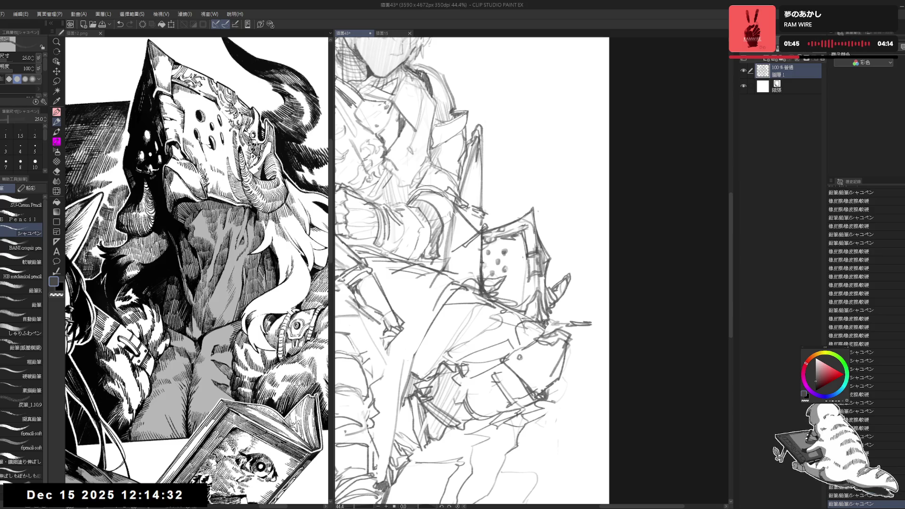
mouse_move(532, 224)
left_mouse_down()
mouse_move(532, 253)
mouse_move(541, 234)
mouse_move(546, 243)
mouse_move(538, 250)
left_mouse_up()
key("e")
key("p")
key("ctrl+z")
Step: Erase and touch up small marks below the helmet with a size 60 eraser
key("e")
key("p")
key("e")
scroll(536, 252, "down", 1)
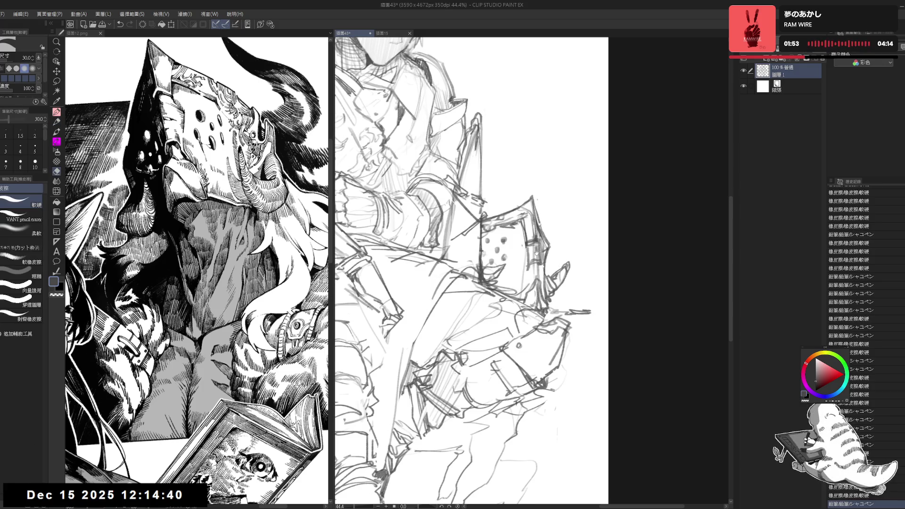
key("bracketright")
key("bracketright")
mouse_move(542, 289)
left_mouse_down()
mouse_move(528, 310)
mouse_move(538, 309)
left_mouse_up()
key("p")
key("e")
key("p")
key("e")
key("p")
key("e")
key("p")
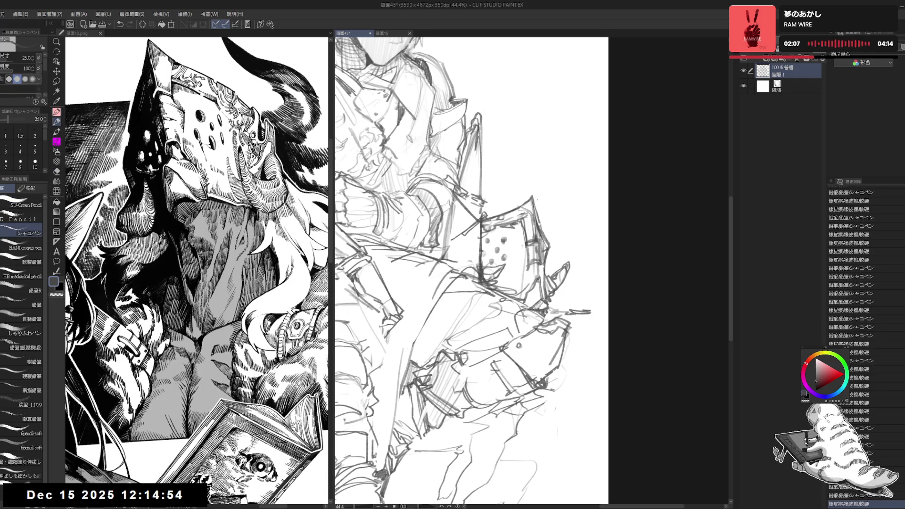
key("e")
mouse_move(547, 302)
left_mouse_down()
mouse_move(537, 309)
mouse_move(546, 307)
mouse_move(550, 289)
mouse_move(546, 298)
left_mouse_up()
Step: Erase stray lines at the helmet's top and nearby, adding a tiny pencil touch-up
key("p")
key("e")
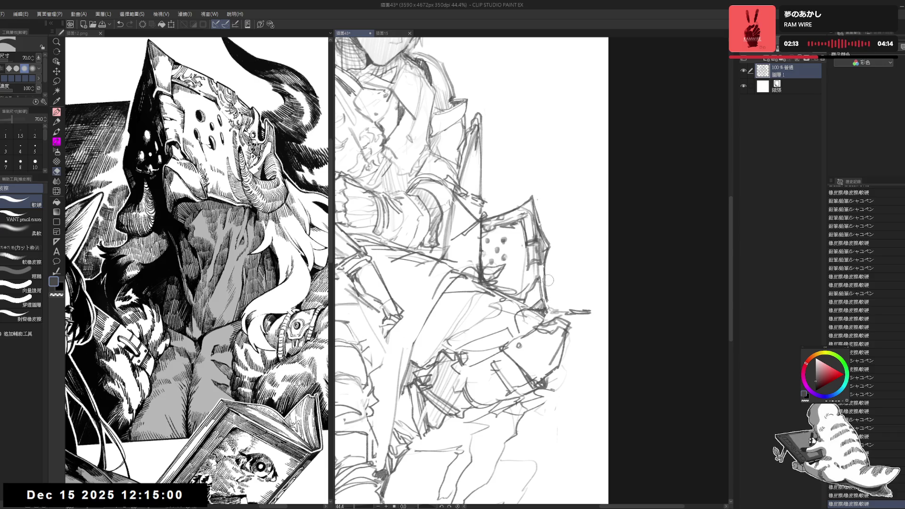
key("p")
key("e")
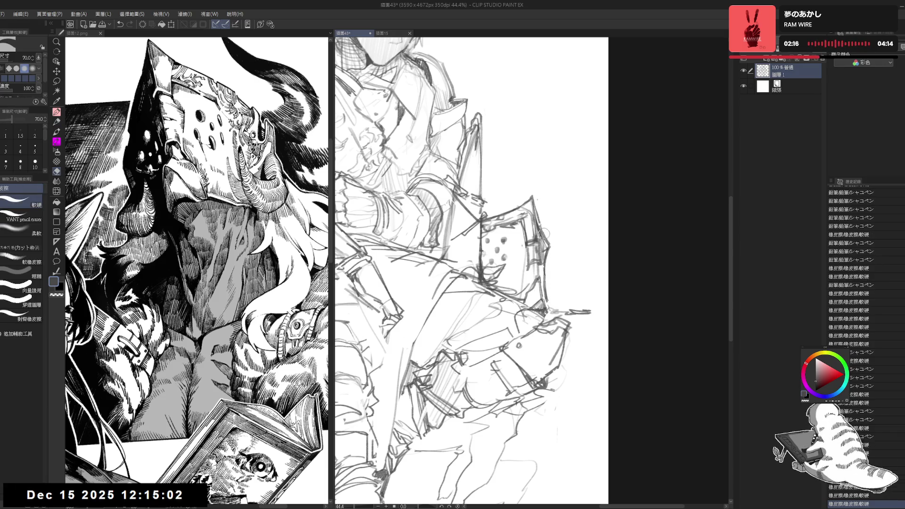
left_click_drag(545, 236, 542, 229)
key("p")
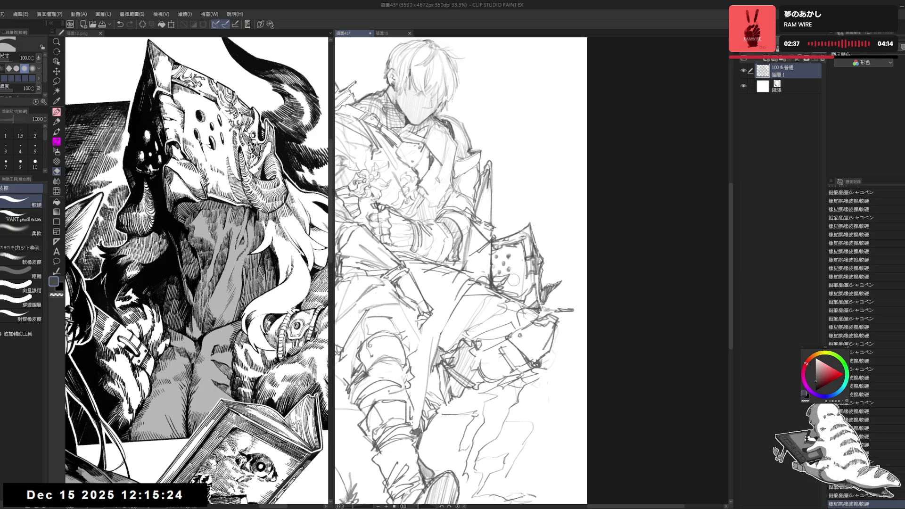
key("p")
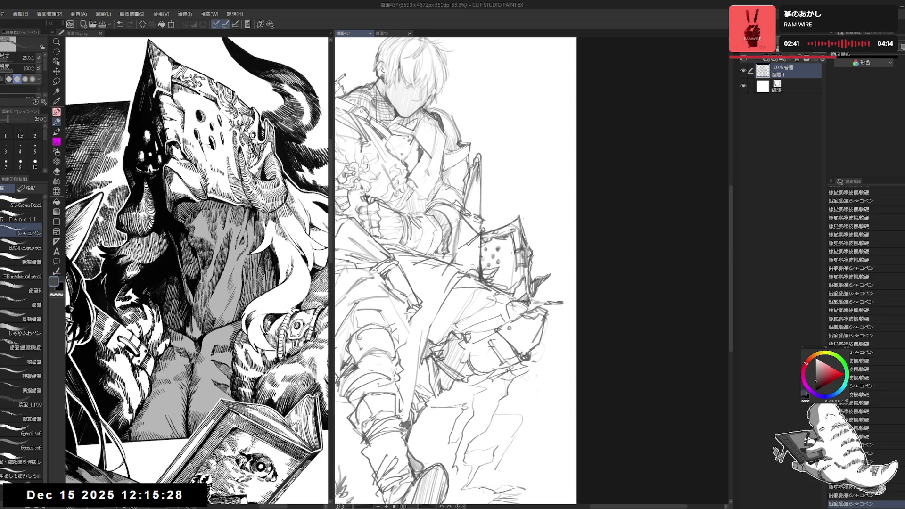
key("e")
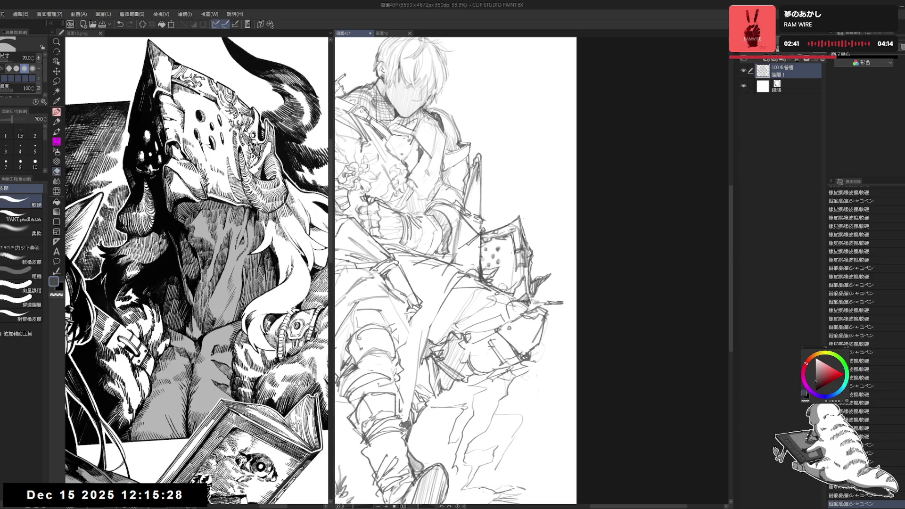
left_click_drag(509, 282, 511, 253)
key("p")
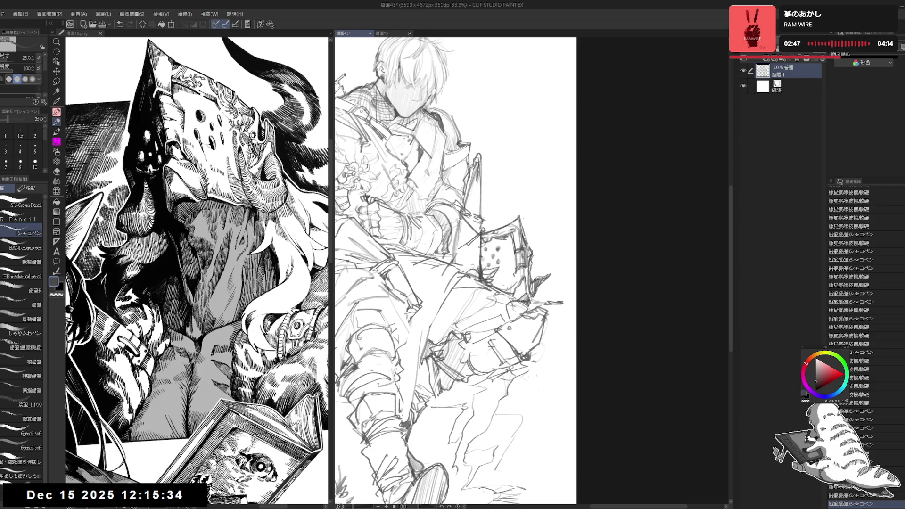
key("e")
left_click_drag(512, 273, 516, 268)
key("p")
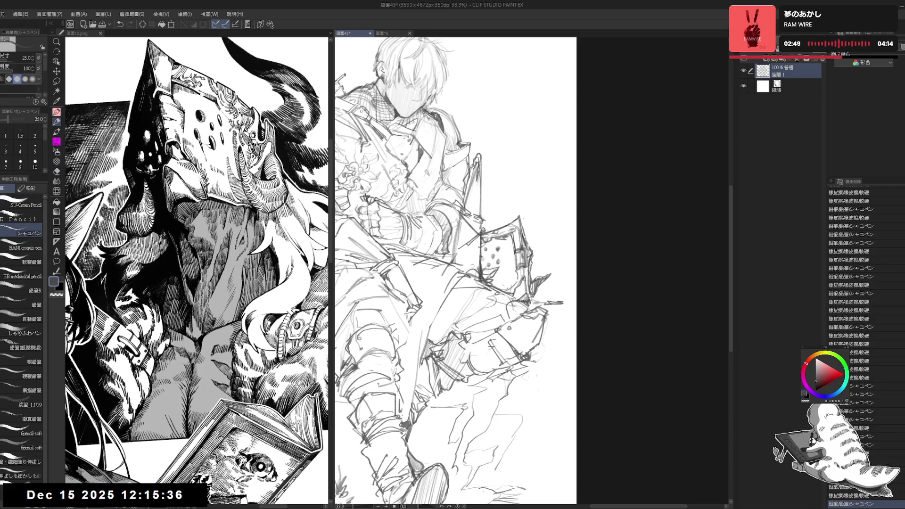
left_click_drag(509, 281, 511, 285)
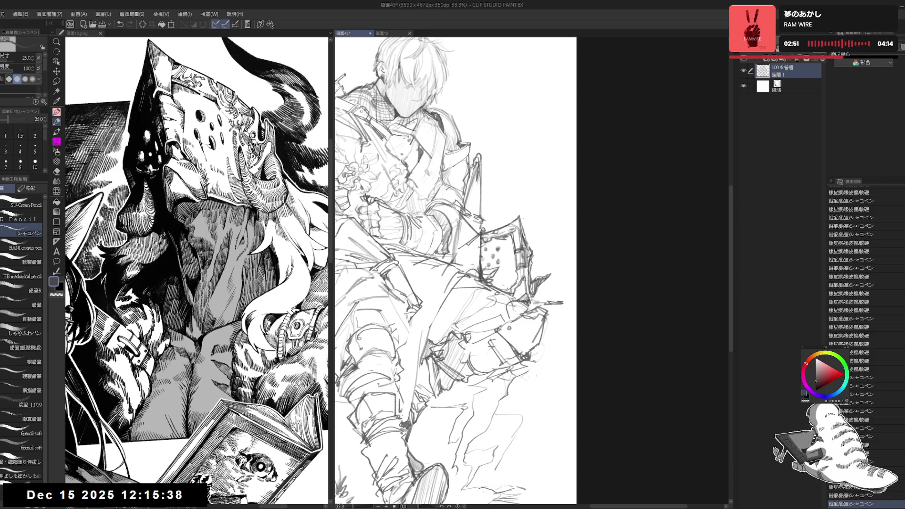
key("m")
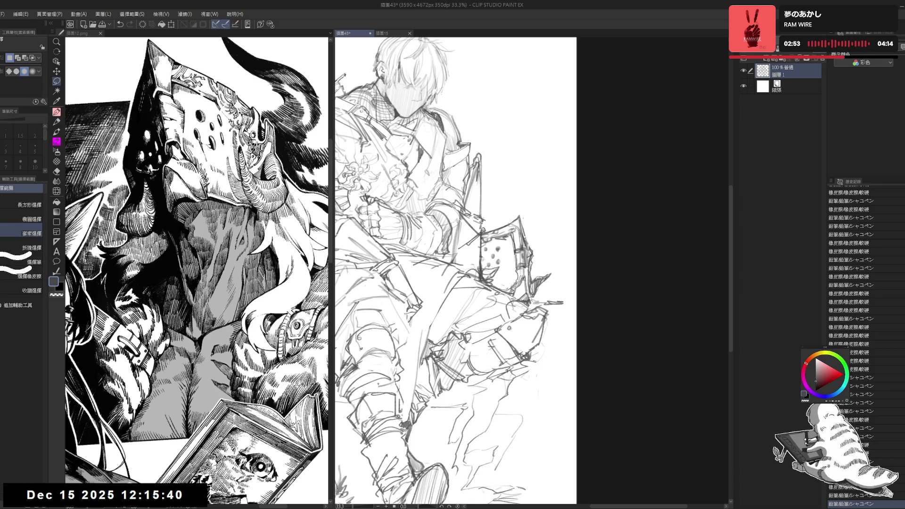
Step: Erase stray marks near the swordsman's sketched hand and add a small pencil mark below it
mouse_move(532, 289)
left_mouse_down()
mouse_move(526, 276)
mouse_move(529, 297)
left_mouse_up()
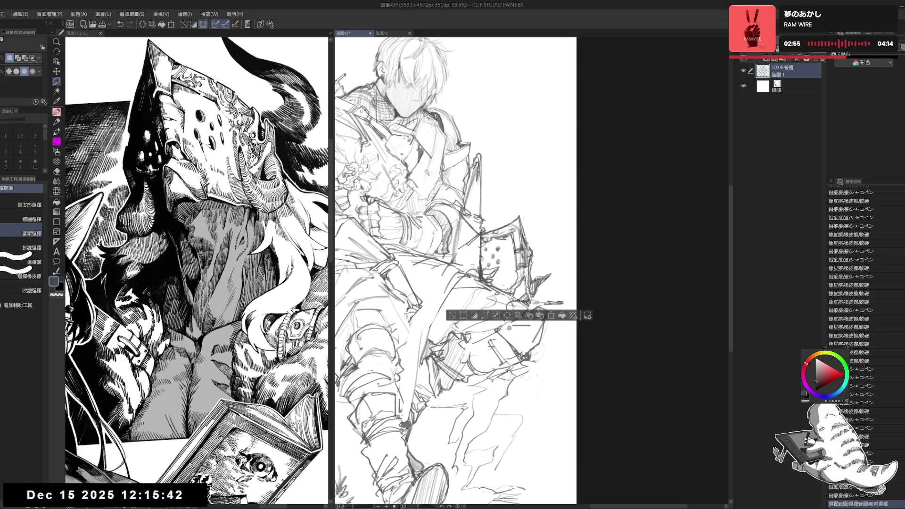
key("ctrl+d")
key("p")
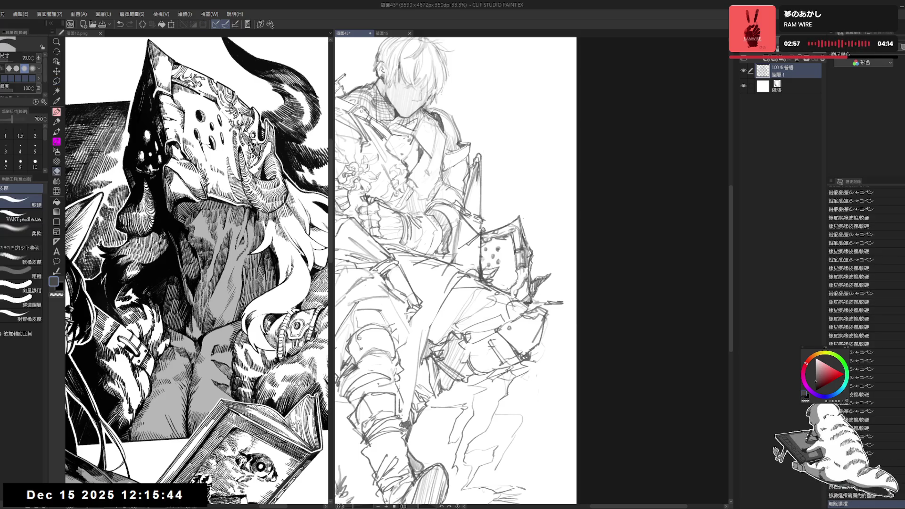
left_click_drag(512, 275, 516, 290)
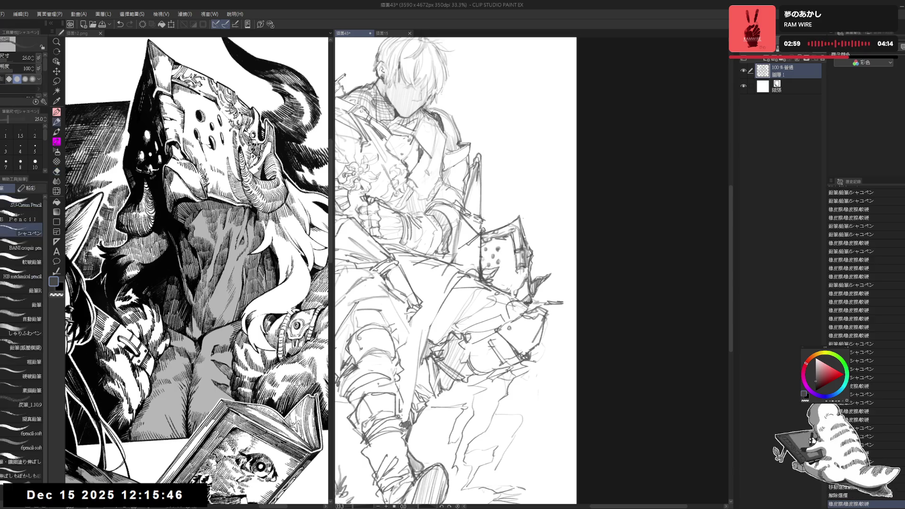
left_click(547, 364)
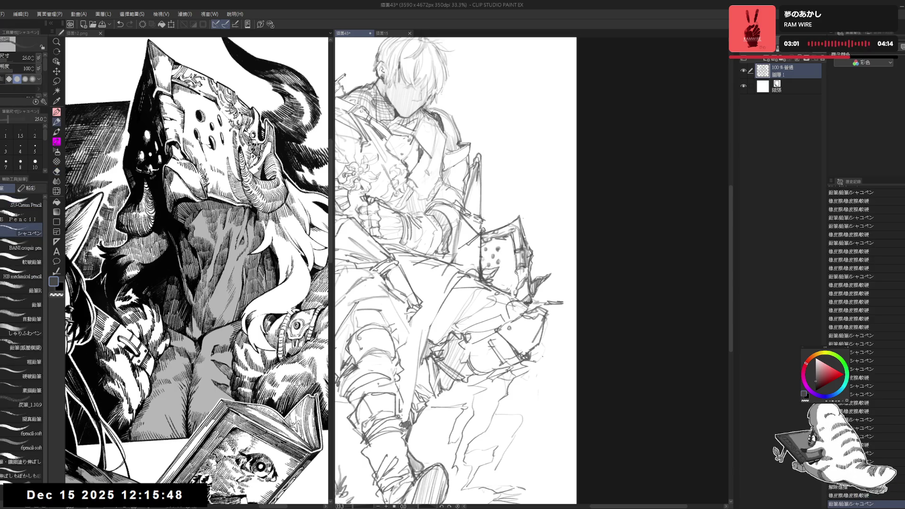
Step: Lasso the hand, move it into place, and lightly erase around it with a size 400 eraser
key("m")
mouse_move(513, 297)
left_mouse_down()
mouse_move(537, 304)
mouse_move(529, 274)
mouse_move(531, 297)
left_mouse_up()
key("ctrl+d")
key("e")
key("bracketleft")
mouse_move(523, 290)
left_mouse_down()
mouse_move(515, 297)
mouse_move(526, 302)
mouse_move(518, 295)
left_mouse_up()
Step: Lightly erase lines near the hand and add a fresh pencil stroke to it
key("p")
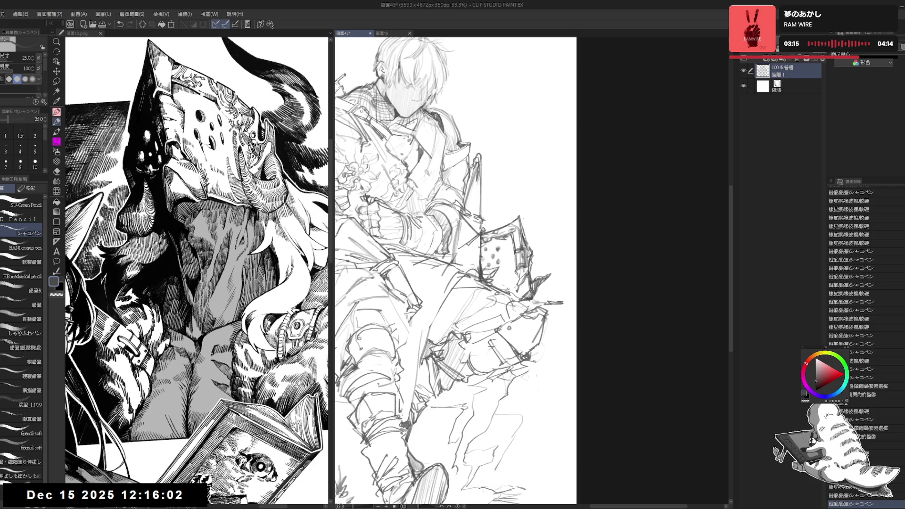
key("e")
mouse_move(504, 287)
left_mouse_down()
mouse_move(521, 297)
mouse_move(504, 286)
left_mouse_up()
key("p")
key("e")
key("p")
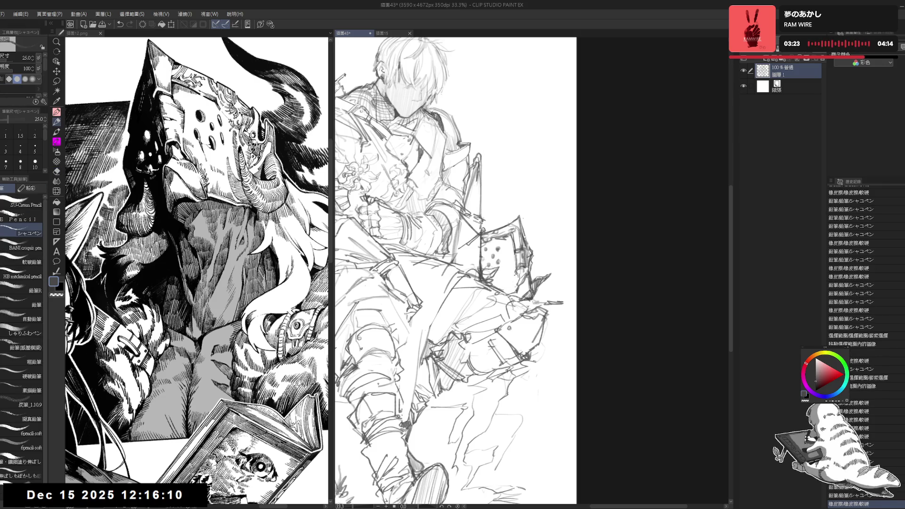
left_click_drag(509, 287, 520, 273)
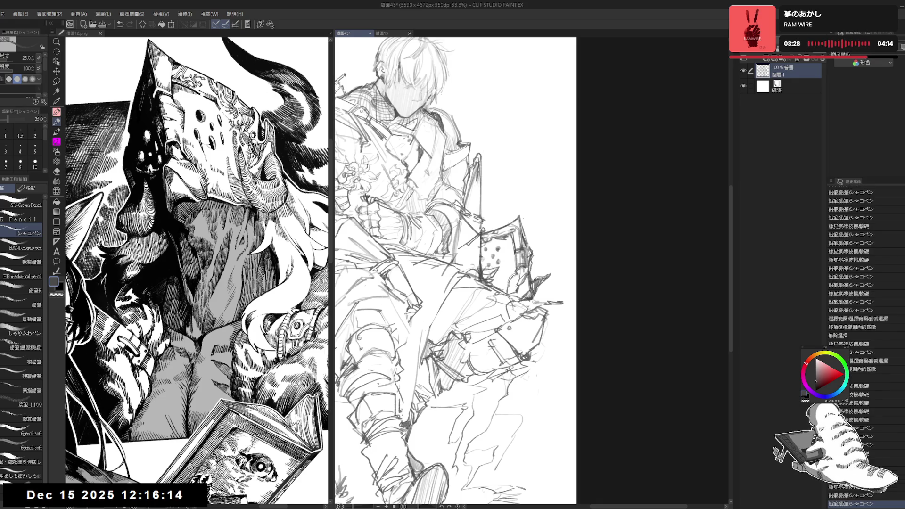
scroll(514, 260, "down", 1)
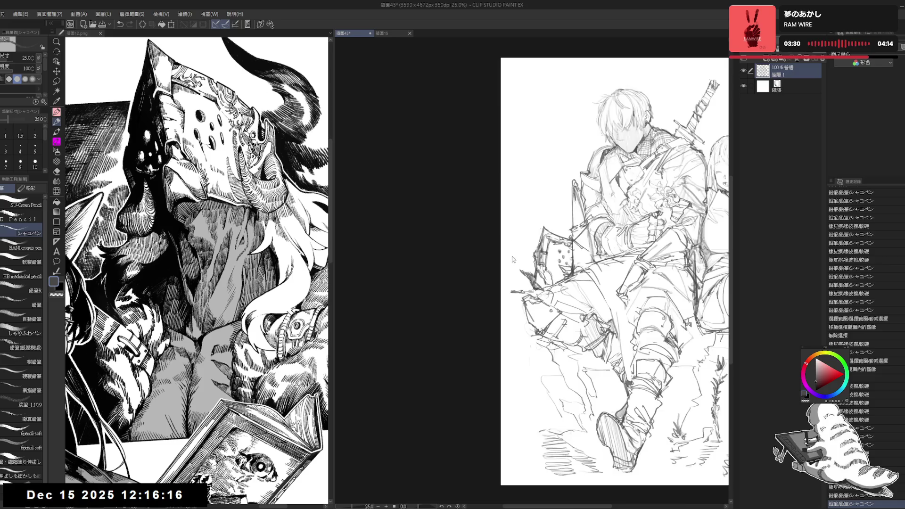
Step: Erase the sketch below the shield and the stray lines near it, using an eraser enlarged to 80
scroll(546, 263, "up", 1)
key("e")
mouse_move(505, 265)
left_mouse_down()
mouse_move(499, 271)
mouse_move(518, 283)
left_mouse_up()
key("bracketright")
key("p")
key("e")
key("p")
key("e")
key("p")
left_click_drag(512, 276, 519, 282)
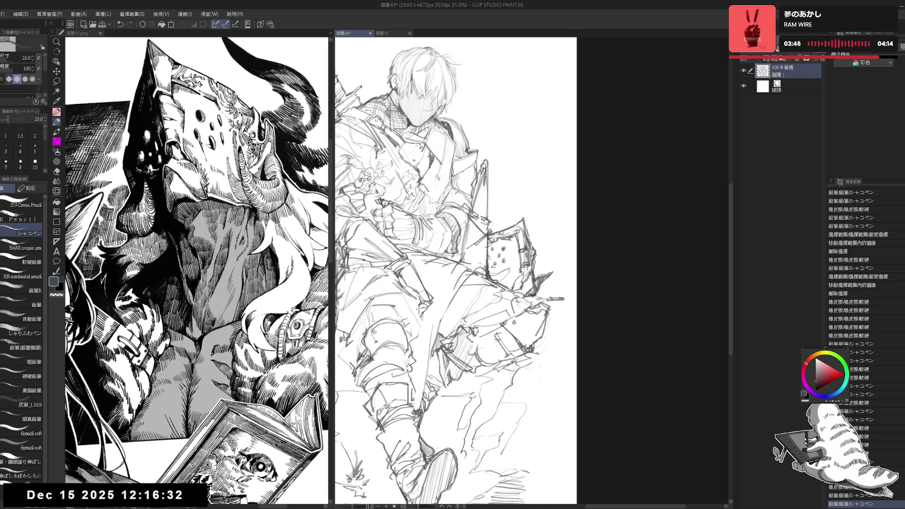
Step: Sketch new lines on the swordsman's armor and remove a small stroke near the shield
left_click_drag(512, 228, 519, 234)
key("p")
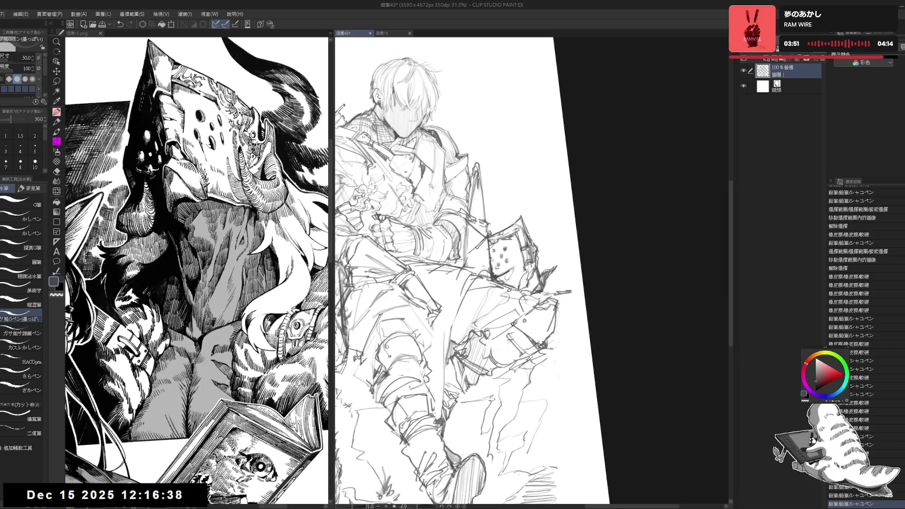
key("p")
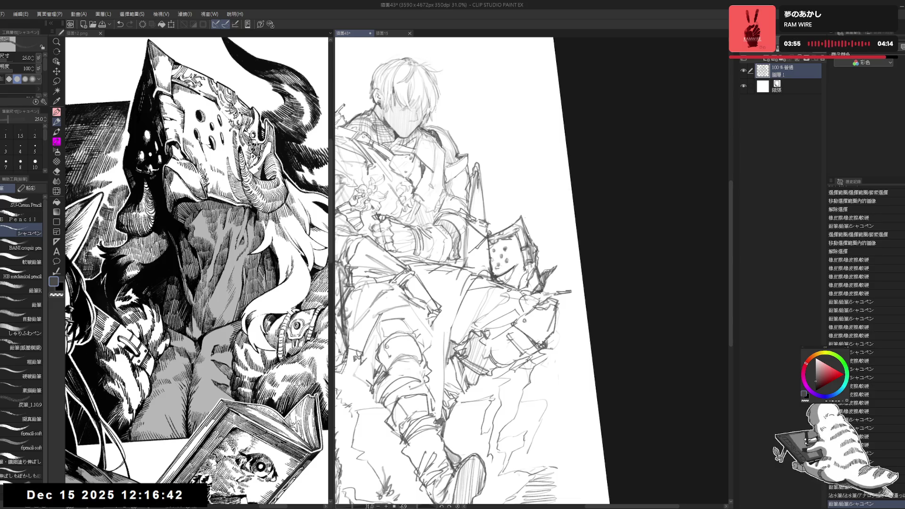
key("e")
mouse_move(509, 254)
left_mouse_down()
mouse_move(526, 293)
mouse_move(584, 217)
left_mouse_up()
key("p")
Step: Erase the old lines on and around the dotted shield
scroll(566, 232, "down", 2)
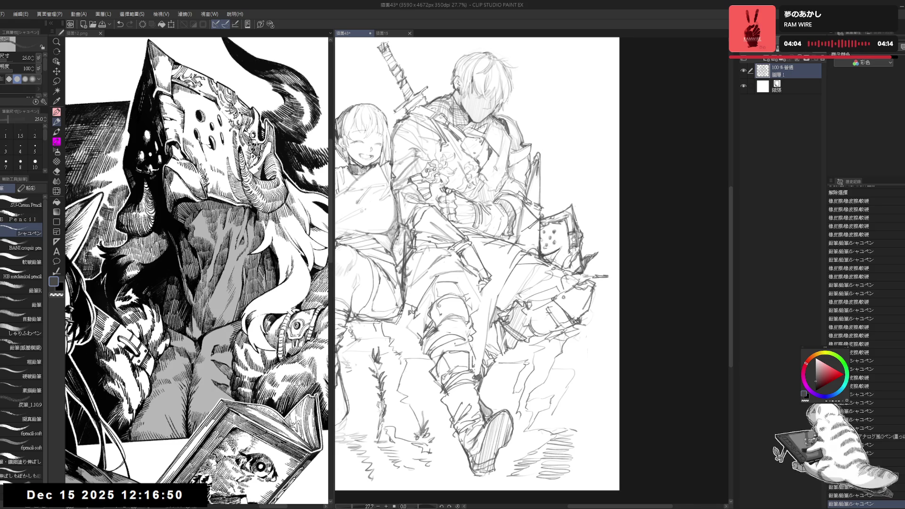
mouse_move(544, 245)
left_mouse_down()
mouse_move(549, 257)
mouse_move(559, 250)
mouse_move(543, 257)
left_mouse_up()
key("e")
key("p")
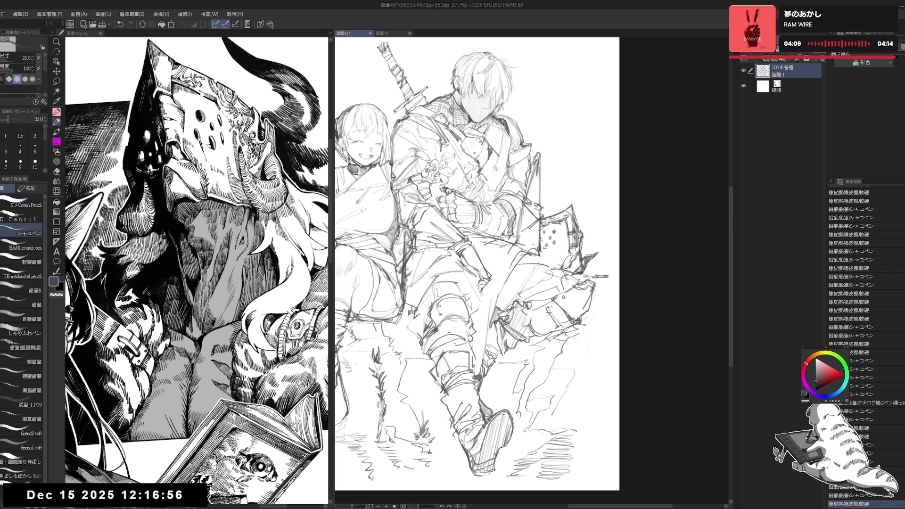
left_click_drag(472, 264, 465, 272)
key("e")
mouse_move(530, 271)
left_mouse_down()
mouse_move(542, 258)
mouse_move(538, 264)
left_mouse_up()
key("p")
Step: Redraw the lines beside the shield and a dark stroke on its edge with a size-30 pencil
key("e")
key("p")
mouse_move(509, 297)
left_mouse_down()
mouse_move(533, 271)
mouse_move(547, 267)
mouse_move(544, 275)
left_mouse_up()
key("e")
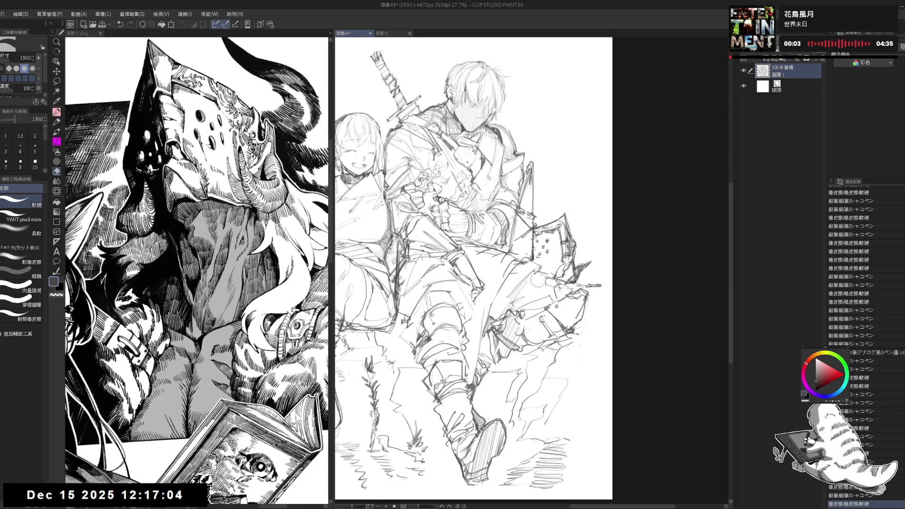
key("p")
left_click_drag(518, 303, 549, 275)
key("e")
left_click_drag(549, 268, 530, 295)
key("p")
scroll(580, 255, "up", 3)
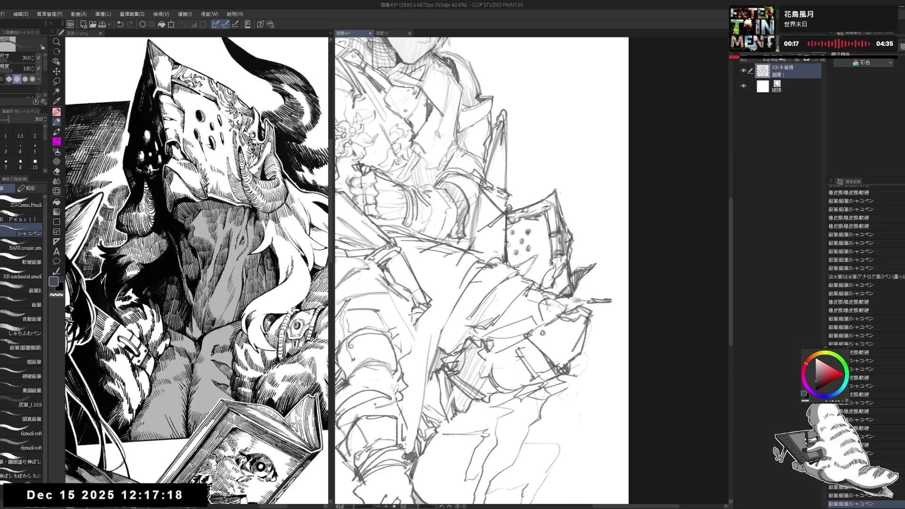
Step: Mark the shield's corner, erase small marks on the shield, and sketch short strokes there
left_click(528, 272)
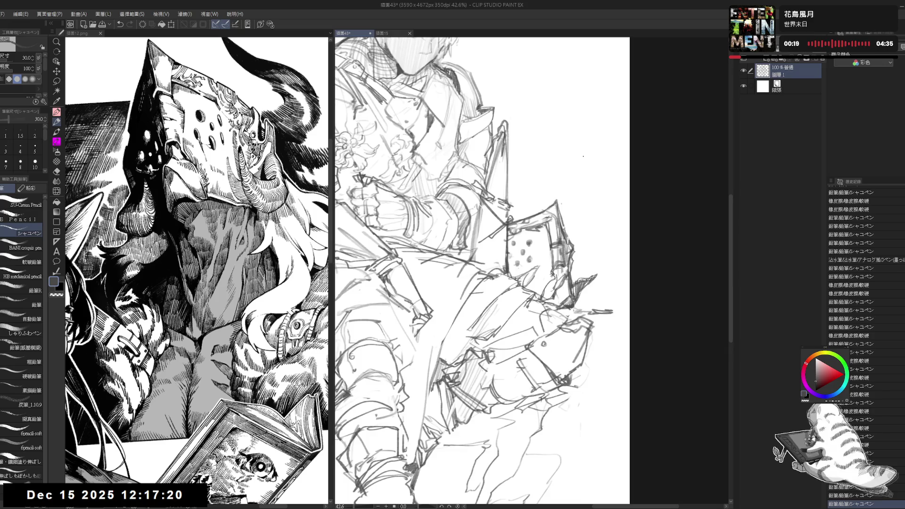
scroll(481, 271, "down", 3)
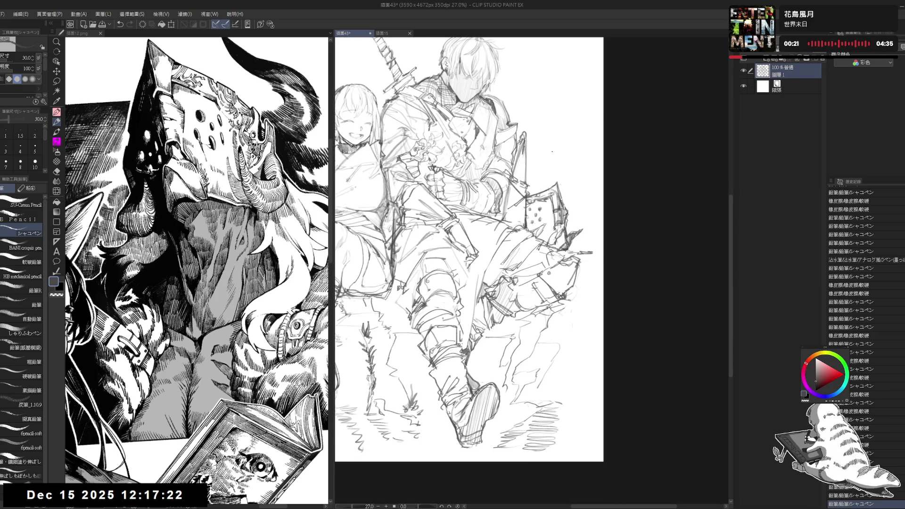
scroll(552, 152, "up", 1)
key("e")
left_click_drag(561, 194, 551, 213)
key("p")
mouse_move(558, 203)
left_mouse_down()
mouse_move(549, 215)
mouse_move(558, 205)
mouse_move(532, 205)
mouse_move(549, 193)
mouse_move(538, 203)
left_mouse_up()
Step: Erase the strokes across the shield, then undo and redo the last short stroke
key("e")
key("p")
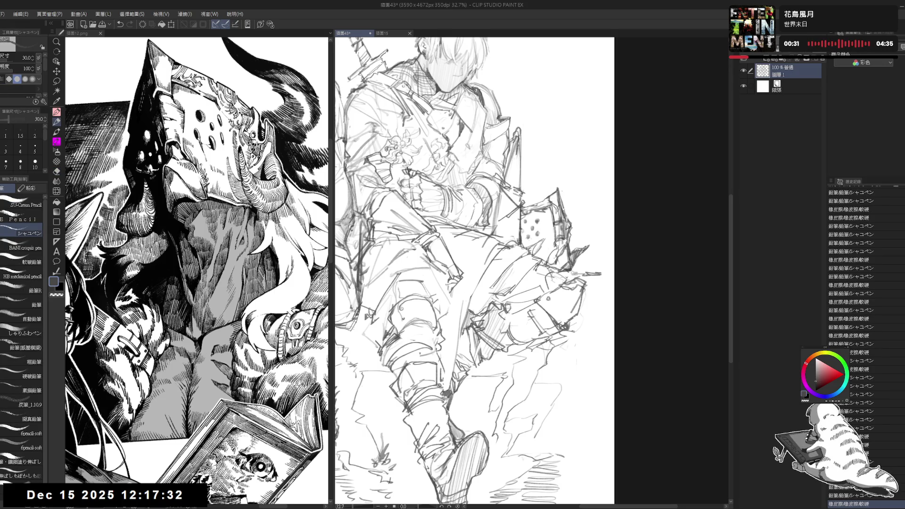
key("e")
left_click_drag(524, 212, 548, 201)
mouse_move(536, 212)
left_mouse_down()
mouse_move(552, 200)
mouse_move(551, 209)
left_mouse_up()
key("p")
key("e")
key("p")
key("ctrl+z")
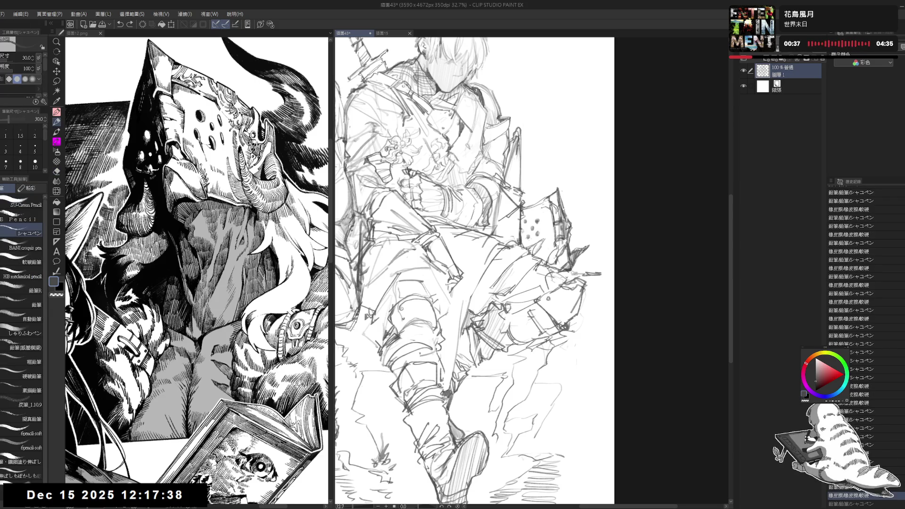
key("ctrl+y")
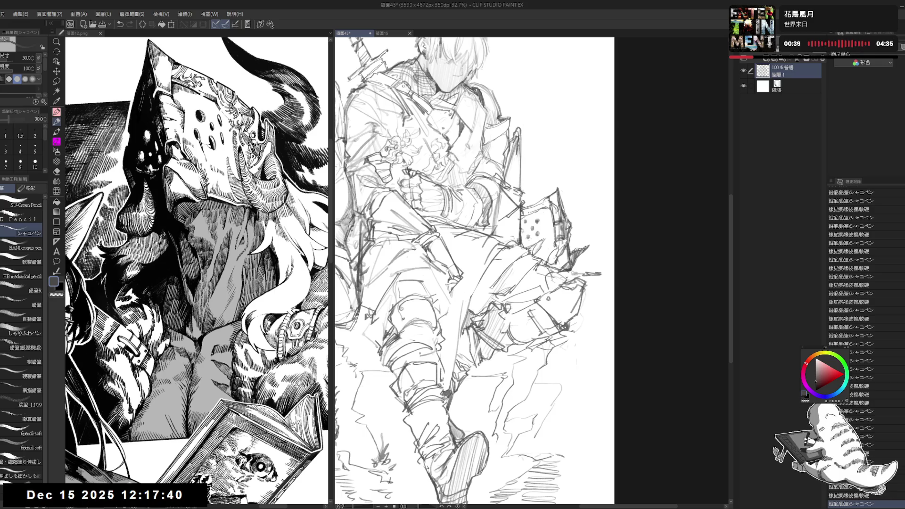
Step: Erase small areas near the shield's dots and redraw the dots with the pencil
key("e")
left_click_drag(561, 203, 564, 202)
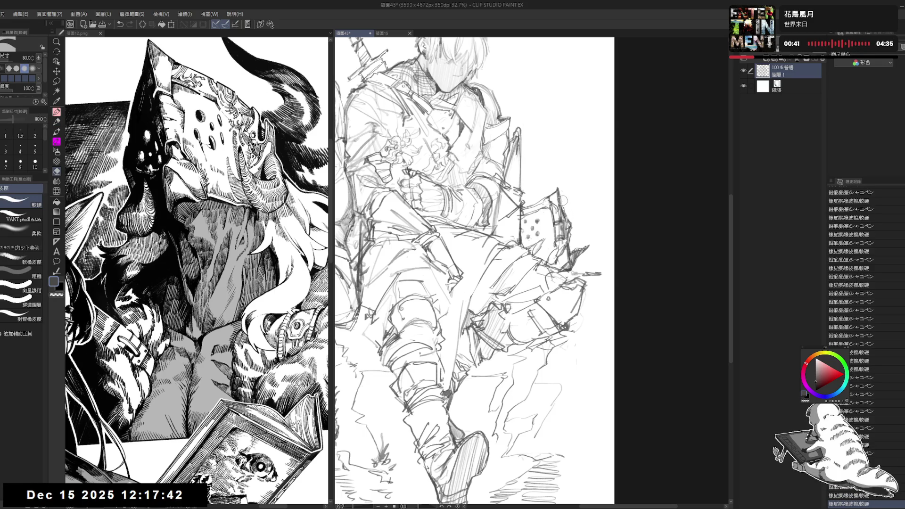
key("p")
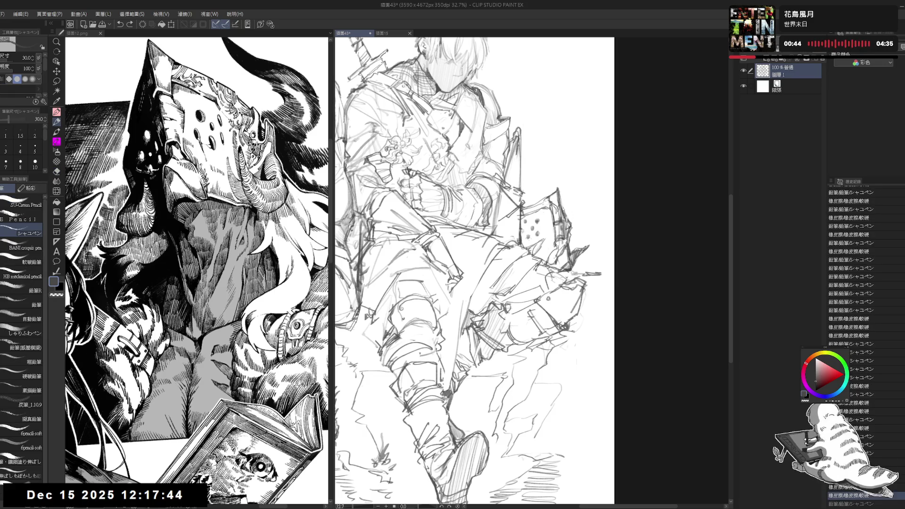
key("e")
mouse_move(522, 216)
left_mouse_down()
mouse_move(536, 230)
mouse_move(542, 216)
left_mouse_up()
key("p")
key("e")
key("p")
key("e")
key("p")
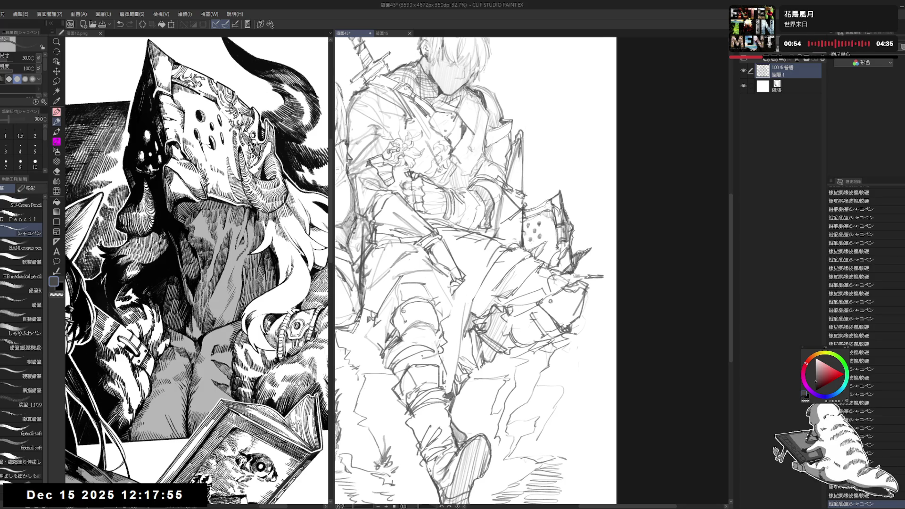
scroll(476, 268, "down", 2)
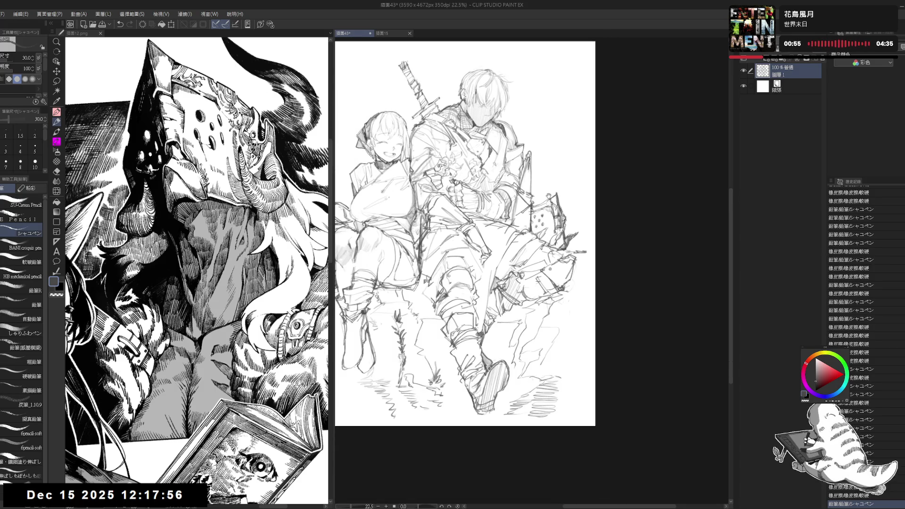
Step: Center the drawing and add a short pencil mark near the shield
left_click_drag(515, 247, 526, 246)
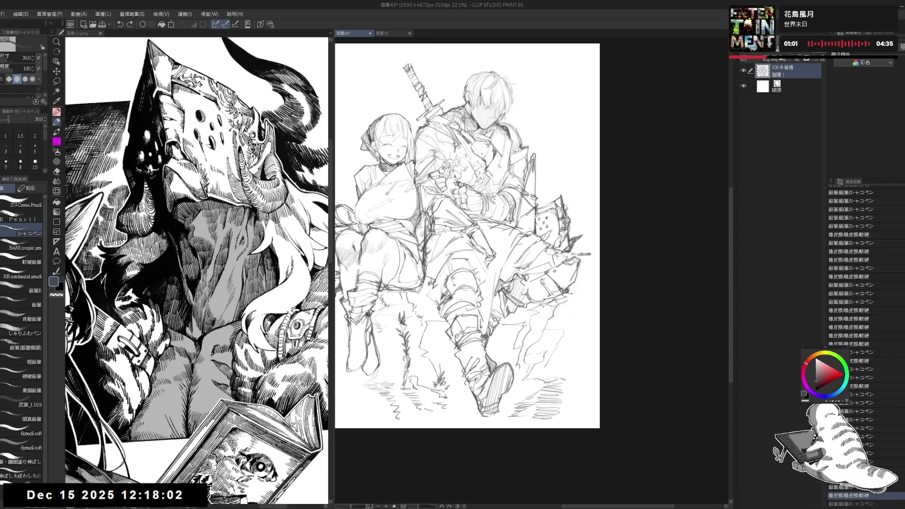
key("e")
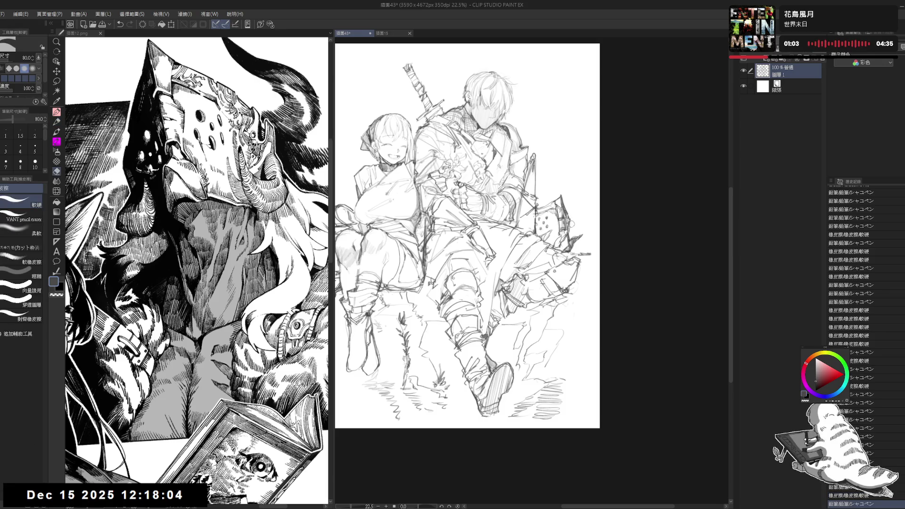
key("p")
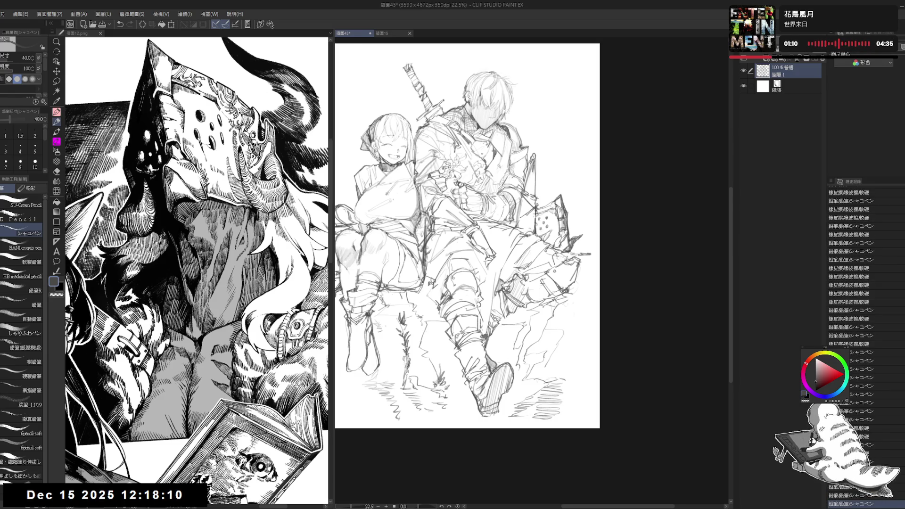
left_click_drag(550, 205, 560, 196)
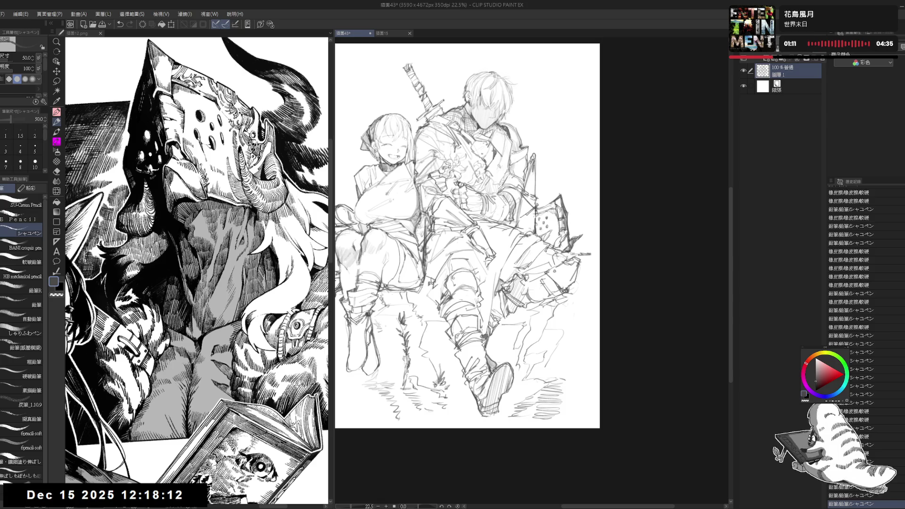
scroll(513, 223, "down", 2)
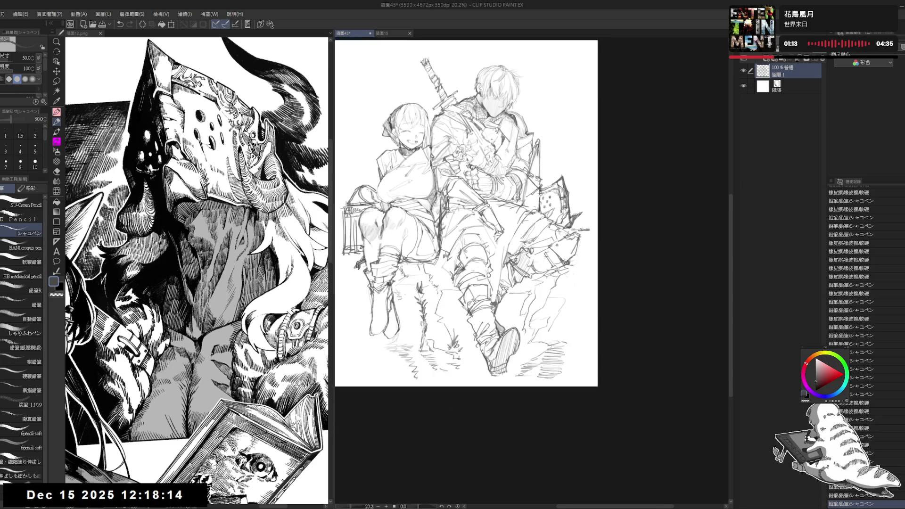
scroll(513, 223, "up", 1)
key("e")
key("p")
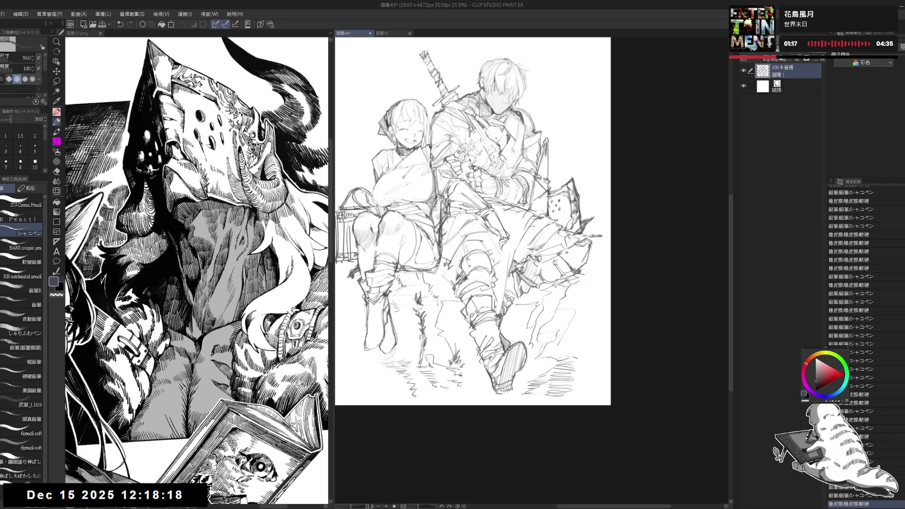
Step: Erase a small spot at the shield's right edge and sketch small strokes there
scroll(472, 221, "up", 3)
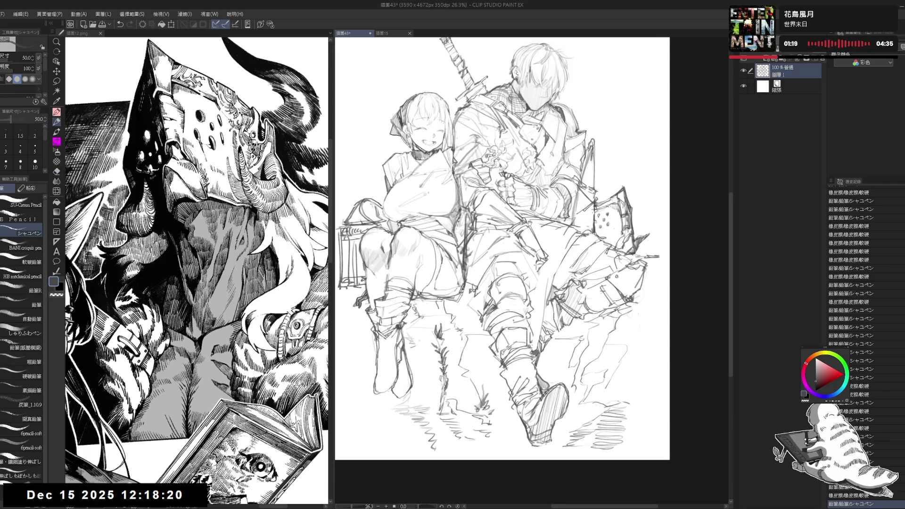
key("e")
left_click_drag(591, 227, 600, 234)
key("p")
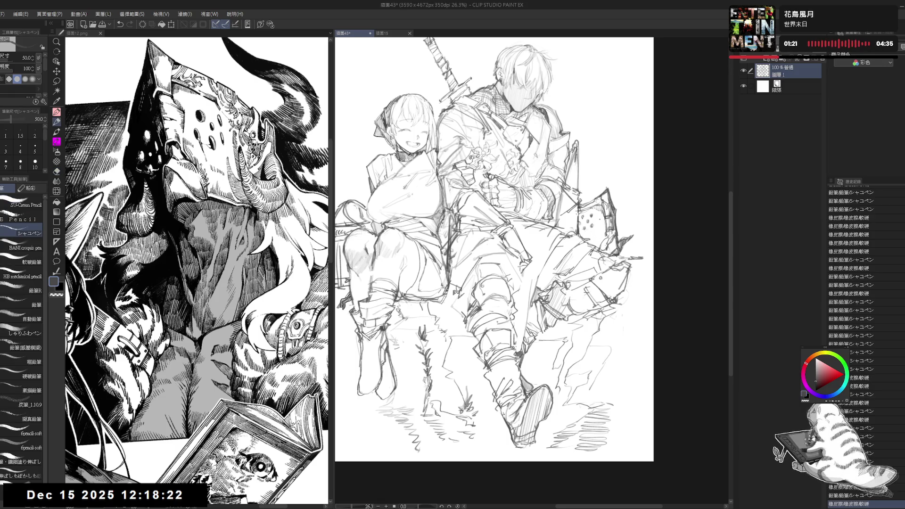
left_click_drag(595, 231, 602, 240)
left_click_drag(674, 218, 658, 217)
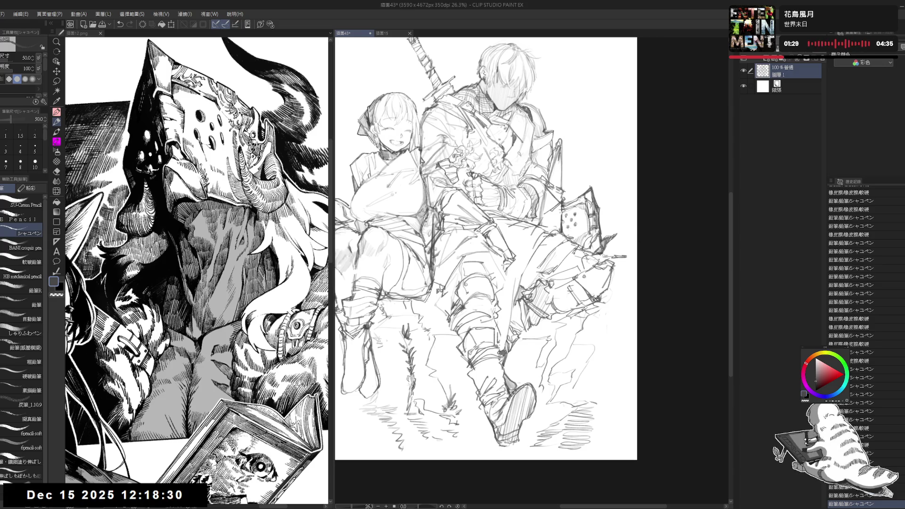
Step: Lasso the sketch piece beside the shield, nudge it slightly up-left, commit, and deselect
key("m")
left_click_drag(605, 230, 608, 249)
key("ctrl+t")
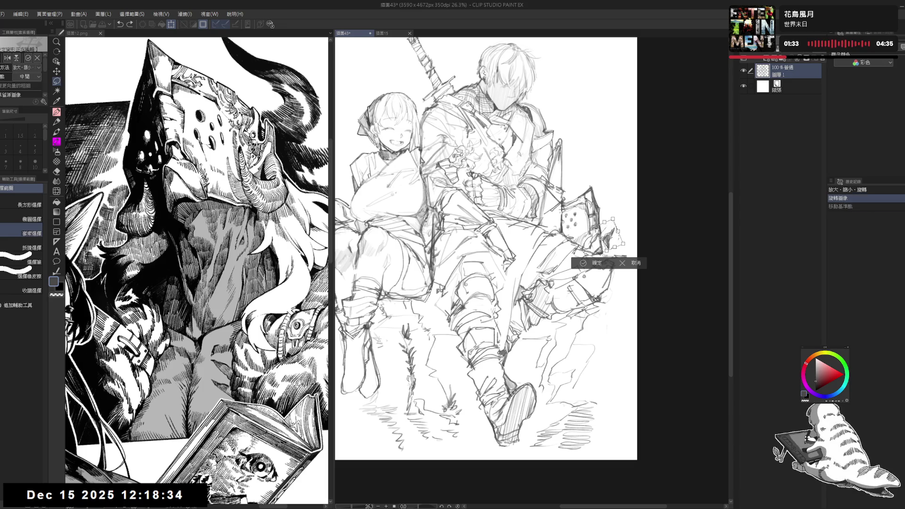
left_click_drag(616, 232, 611, 248)
left_click(582, 260)
key("ctrl+d")
Step: Touch up the small dotted box, redrawing its edges and erasing the circle inside
key("p")
key("e")
key("p")
mouse_move(566, 229)
left_mouse_down()
mouse_move(579, 238)
mouse_move(580, 228)
mouse_move(568, 236)
left_mouse_up()
key("e")
key("p")
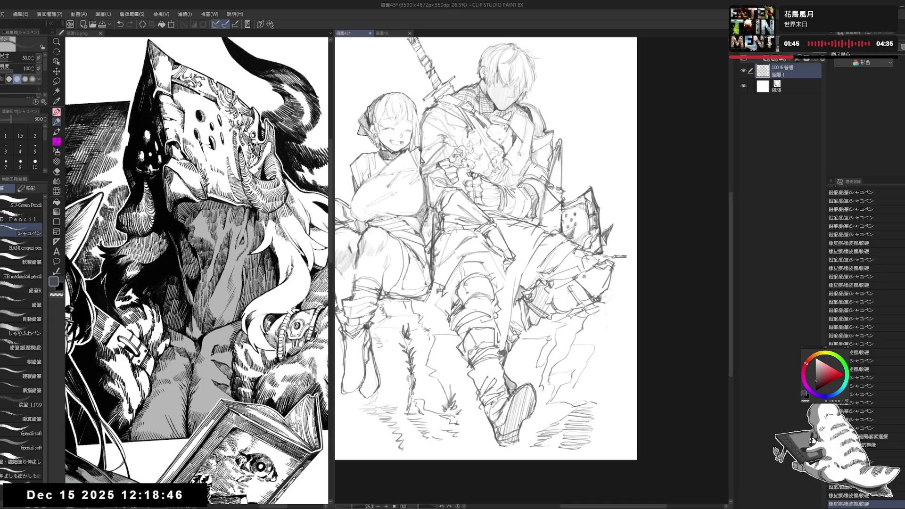
left_click_drag(571, 225, 575, 231)
scroll(486, 246, "down", 2)
left_click_drag(648, 234, 659, 229)
scroll(656, 229, "up", 2)
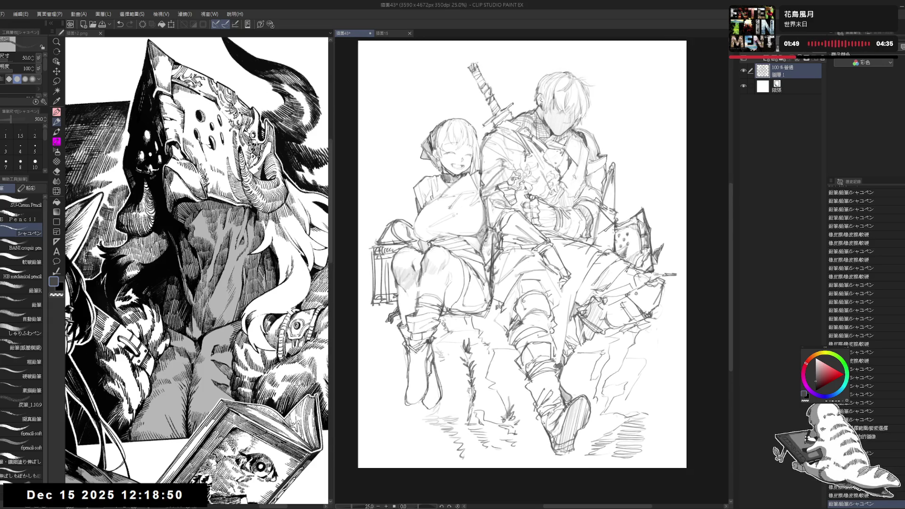
Step: Widen the canvas pane, fade the sketch layer to about one-third opacity, and add a new raster layer
left_click_drag(581, 164, 578, 171)
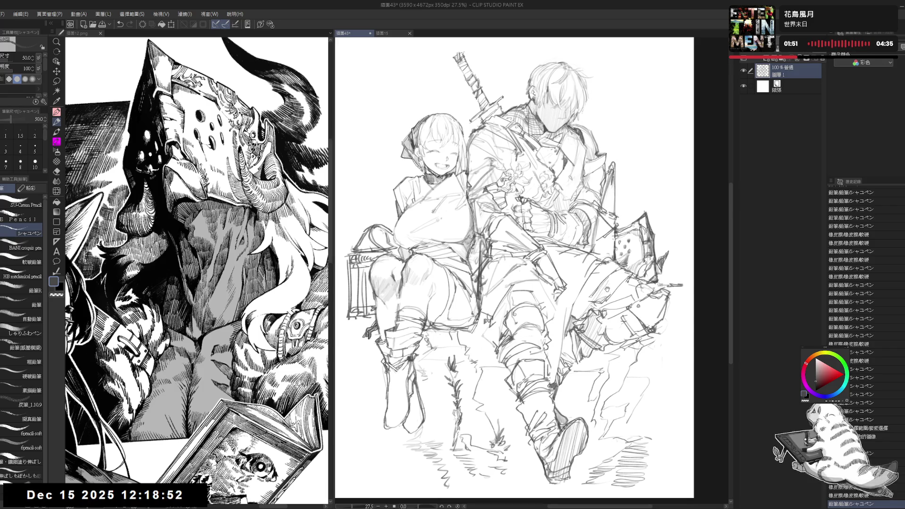
left_click_drag(613, 255, 608, 258)
left_click_drag(333, 214, 201, 213)
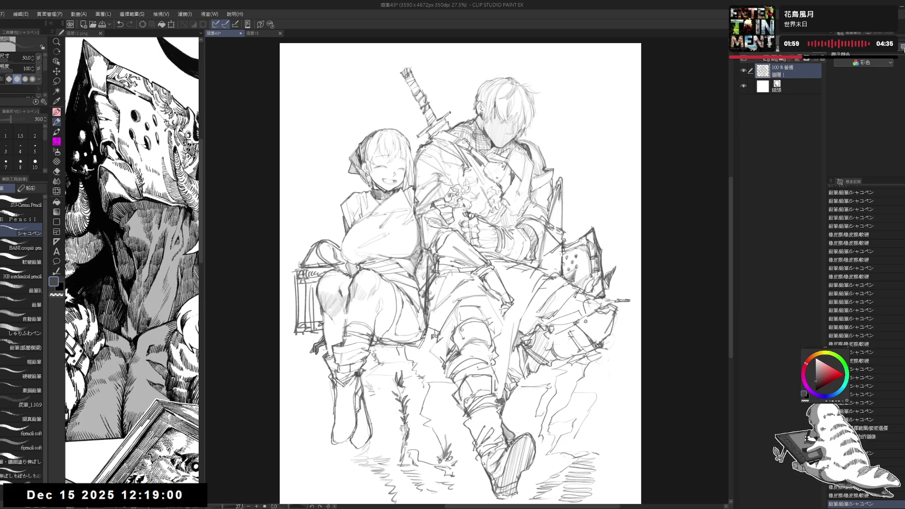
key("ctrl+shift+n")
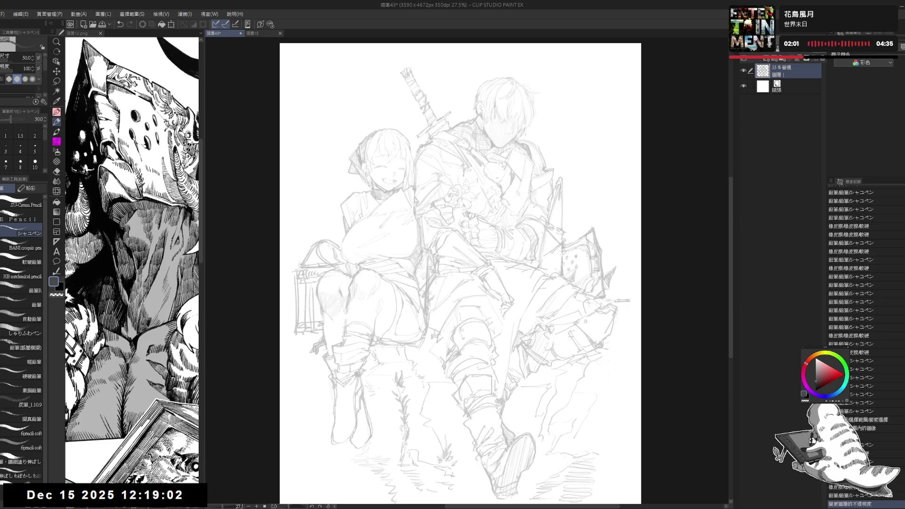
Step: Select the G-pen, bring its size up to 12, and tilt the canvas for inking
key("p")
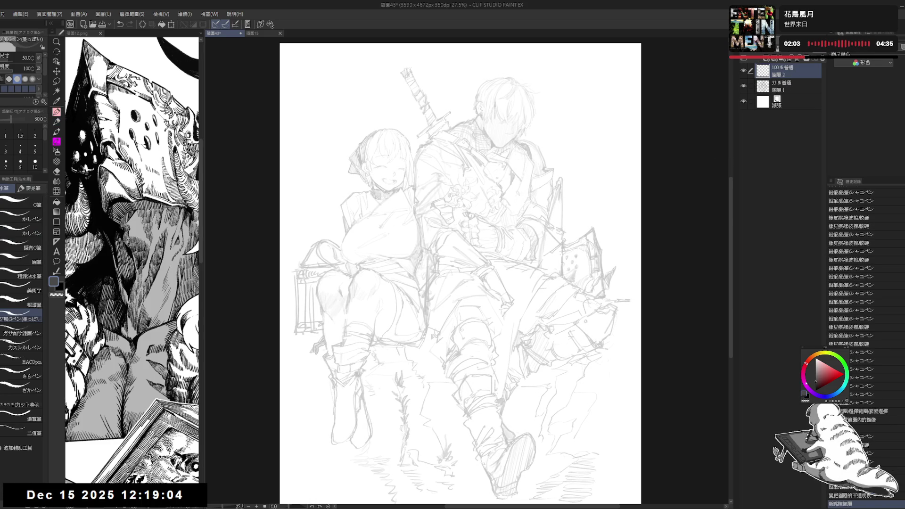
scroll(44, 146, "down", 1)
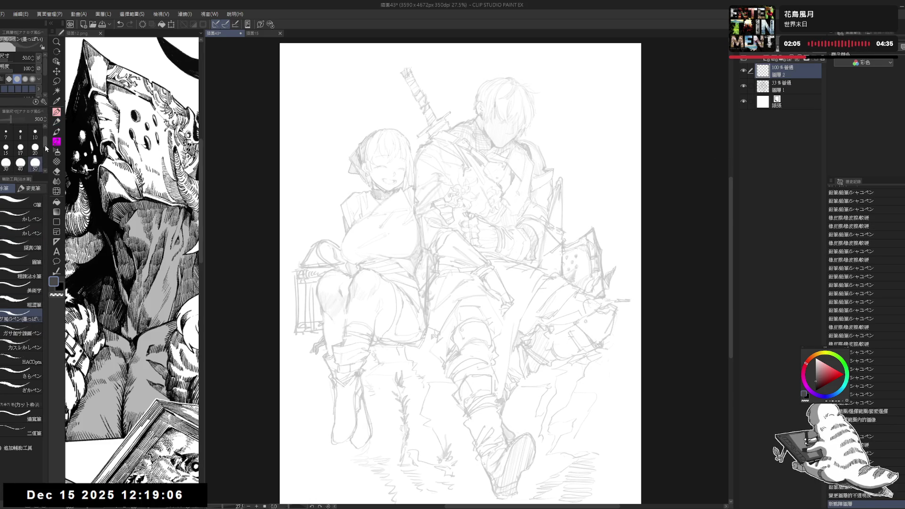
left_click(35, 144)
scroll(543, 109, "up", 2)
key("bracketleft")
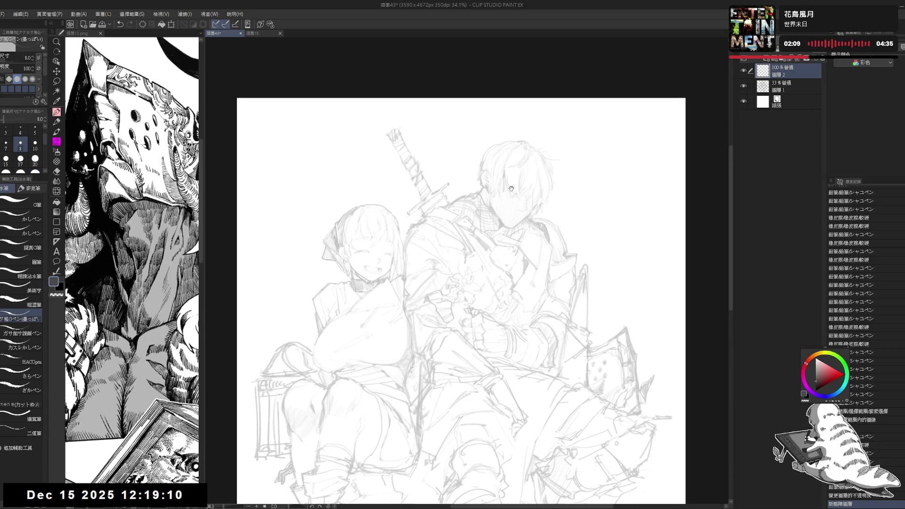
left_click_drag(501, 173, 503, 175)
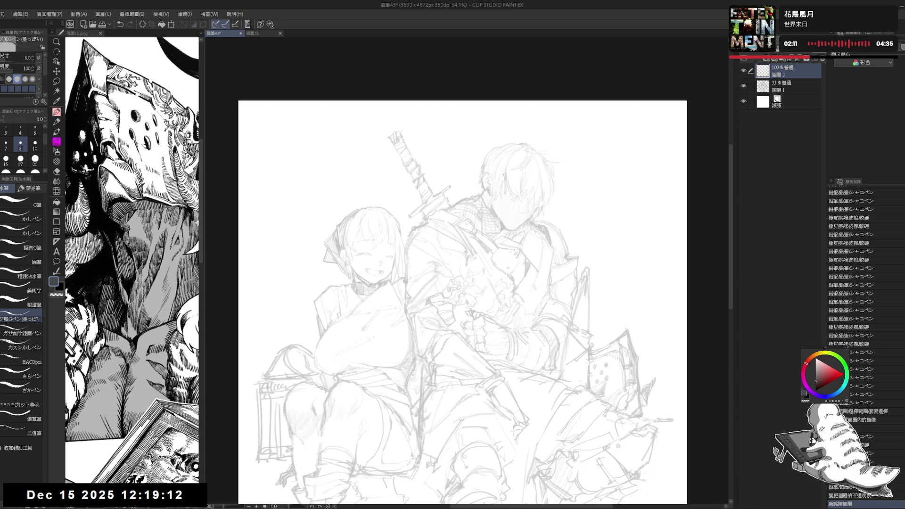
scroll(521, 170, "up", 3)
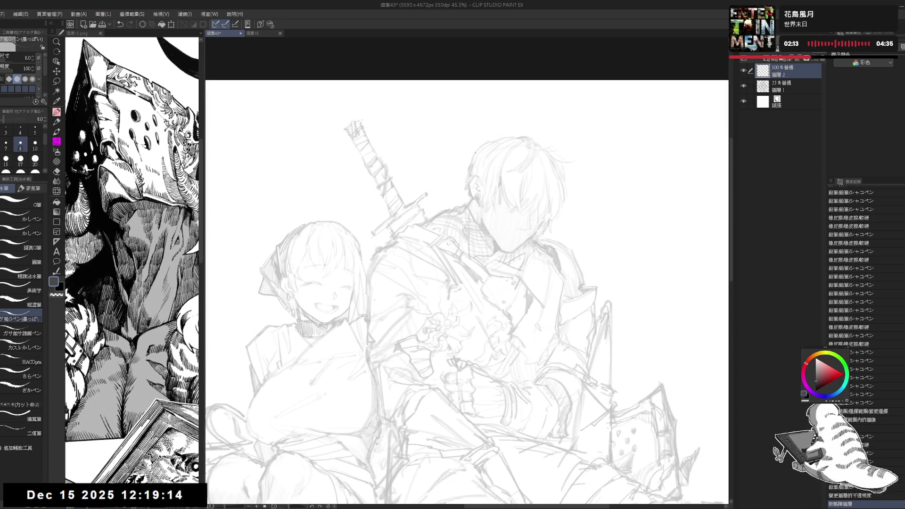
left_click_drag(503, 167, 481, 170)
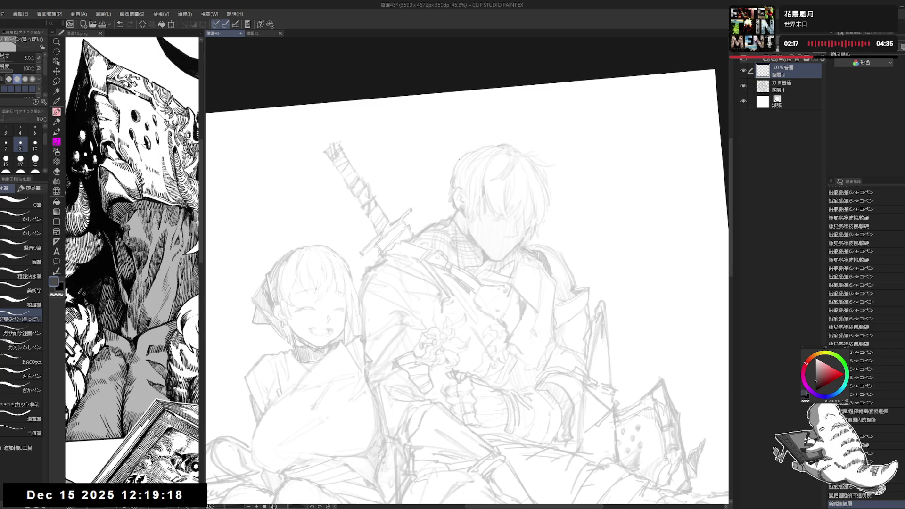
key("]")
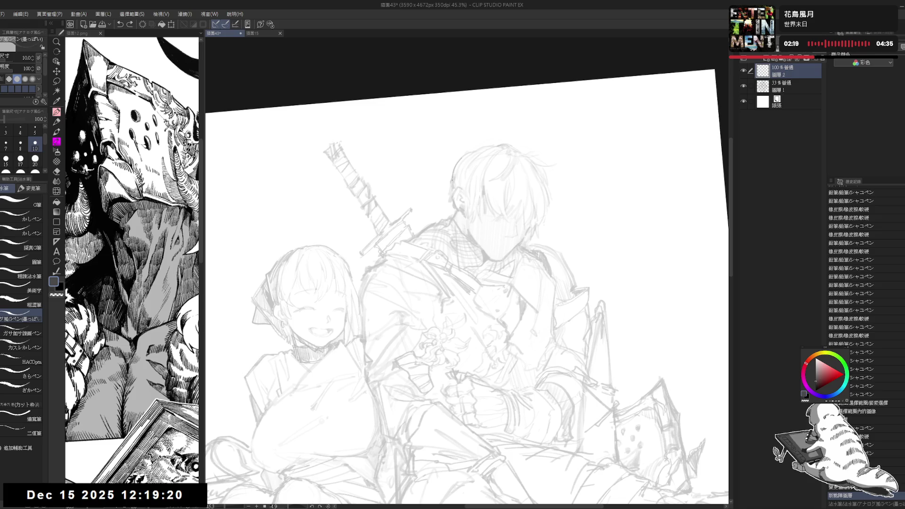
key("]")
key("]")
Step: Zoom and tilt onto the swordsman's head and trim the dark hair stroke with the eraser
left_click_drag(454, 163, 452, 179)
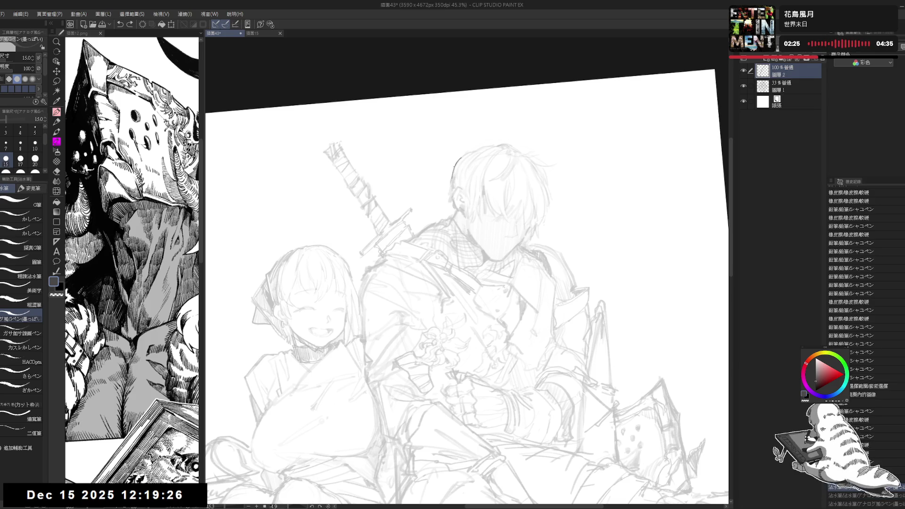
left_click_drag(446, 171, 408, 189)
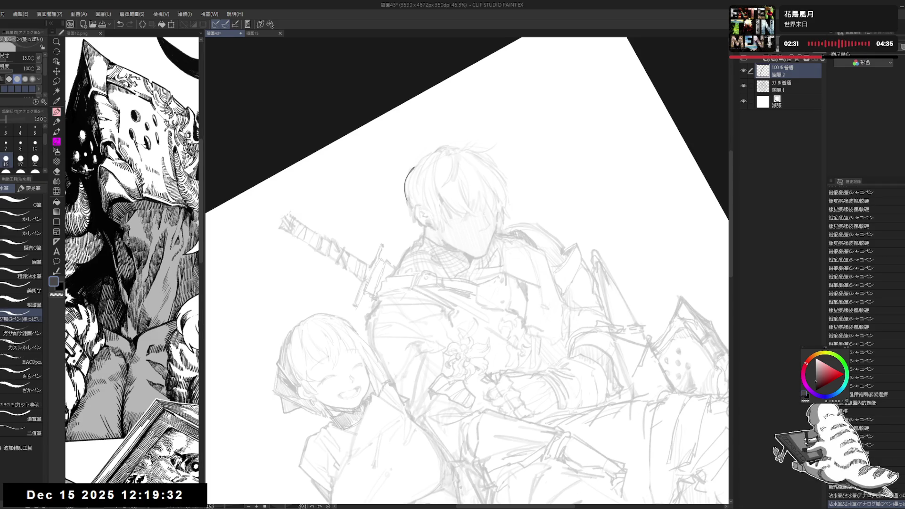
key("ctrl+@")
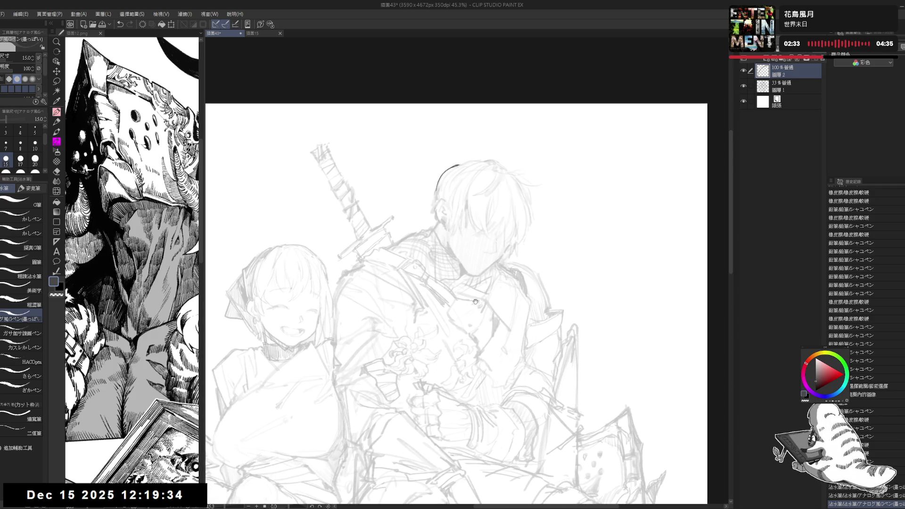
left_click_drag(401, 155, 378, 231)
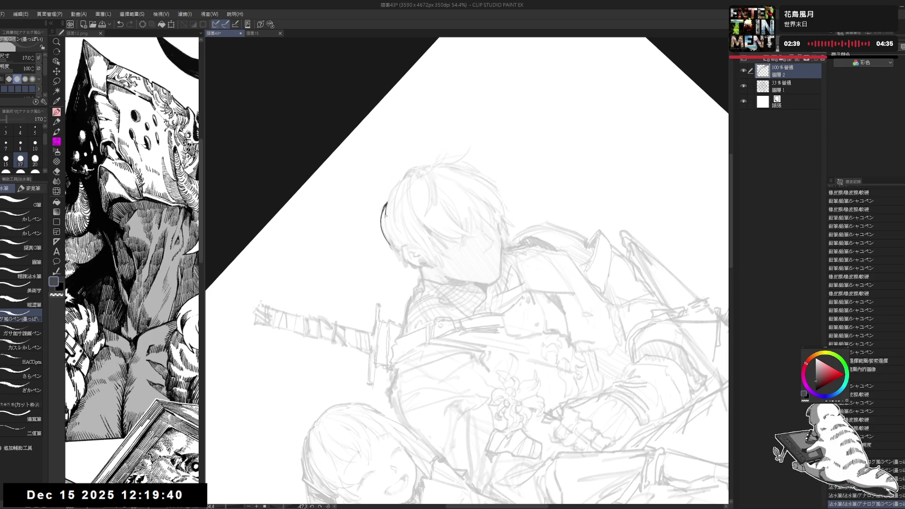
key("e")
mouse_move(390, 216)
left_mouse_down()
mouse_move(387, 208)
mouse_move(417, 231)
left_mouse_up()
key("p")
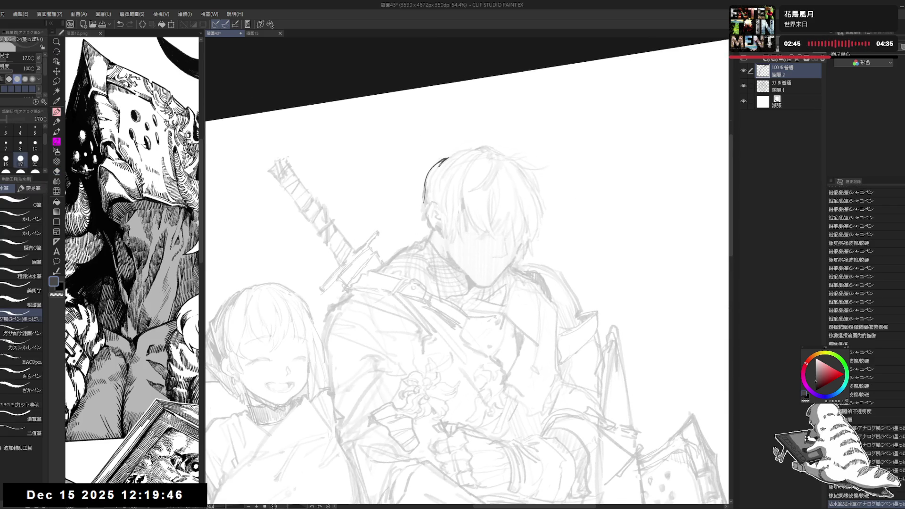
key("ctrl+z")
Step: Ink the left edge and the top outline of the swordsman's hair
left_click_drag(425, 192, 422, 219)
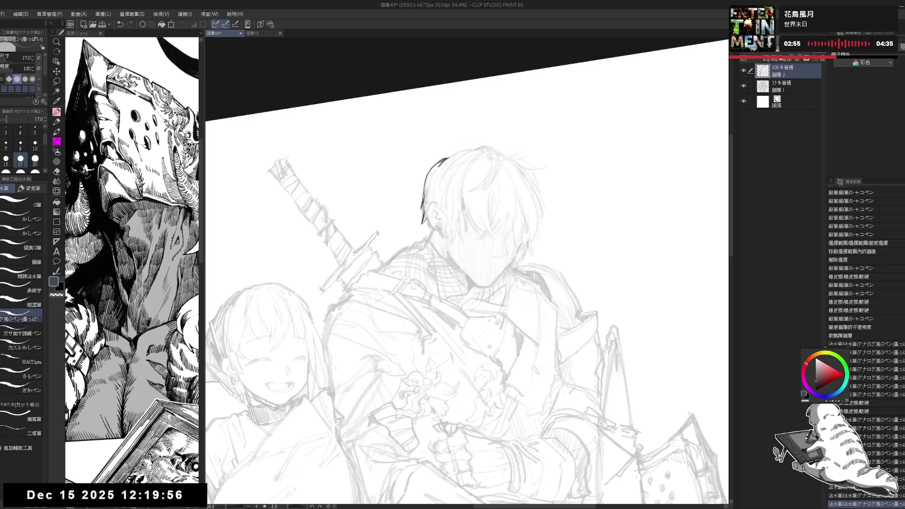
mouse_move(500, 221)
left_mouse_down()
mouse_move(491, 242)
mouse_move(405, 282)
left_mouse_up()
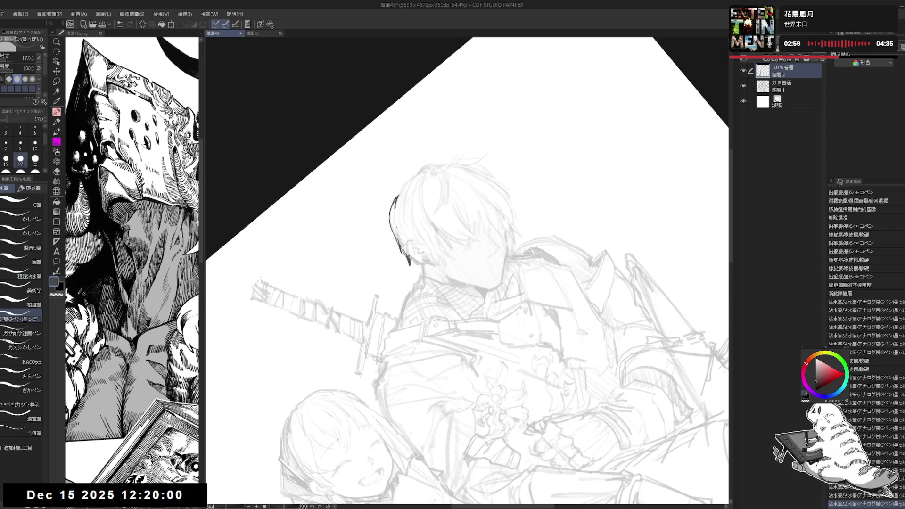
left_click_drag(399, 195, 409, 180)
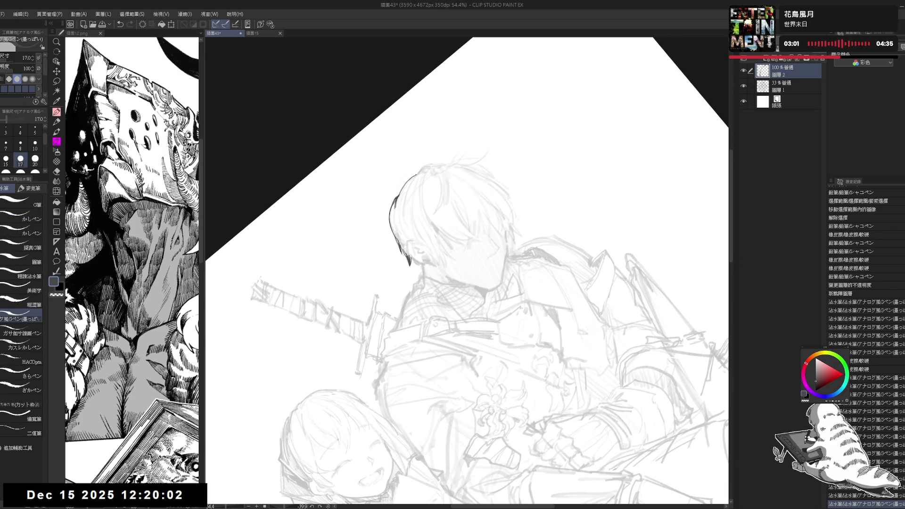
mouse_move(549, 203)
left_mouse_down()
mouse_move(574, 274)
mouse_move(411, 401)
left_mouse_up()
key("p")
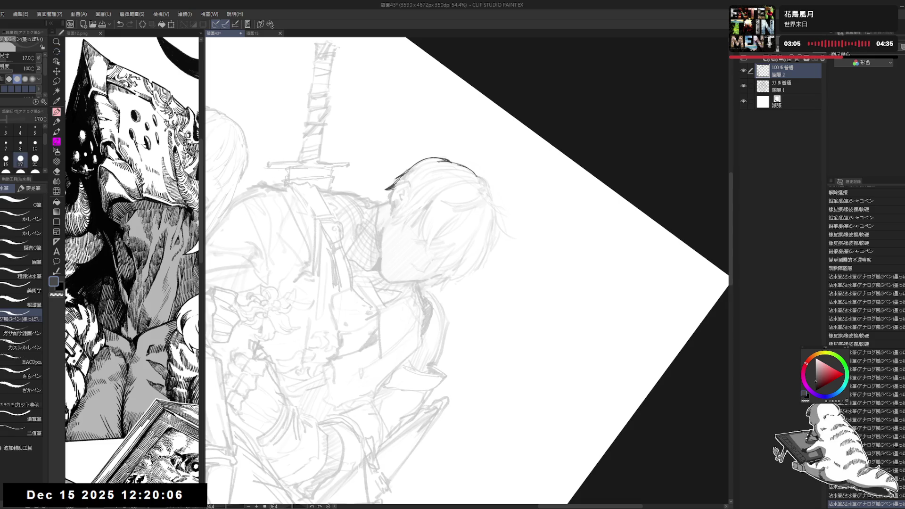
left_click_drag(475, 174, 487, 183)
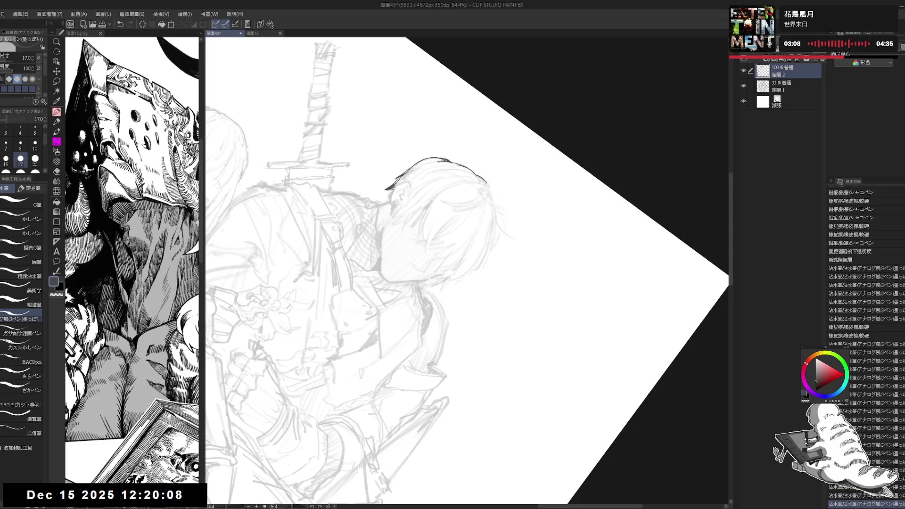
key("r")
mouse_move(542, 142)
left_mouse_down()
mouse_move(519, 122)
mouse_move(483, 207)
left_mouse_up()
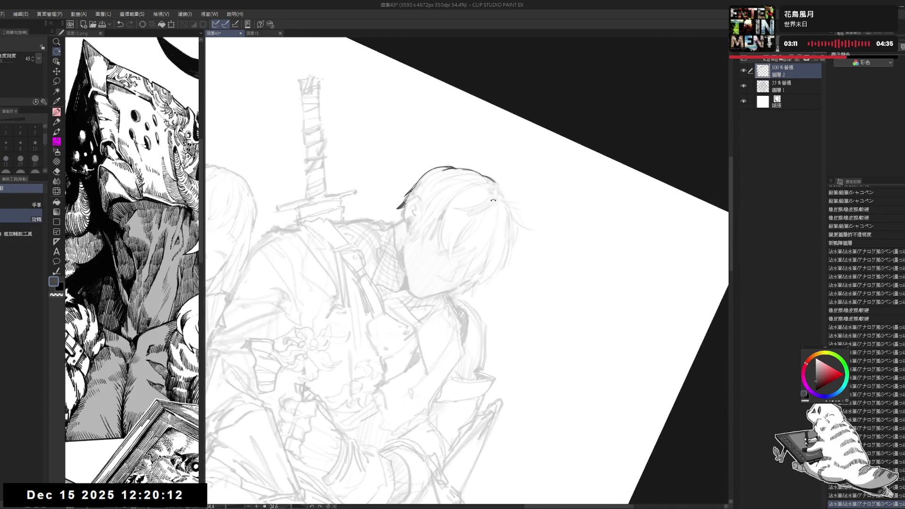
key("p")
key("ctrl+z")
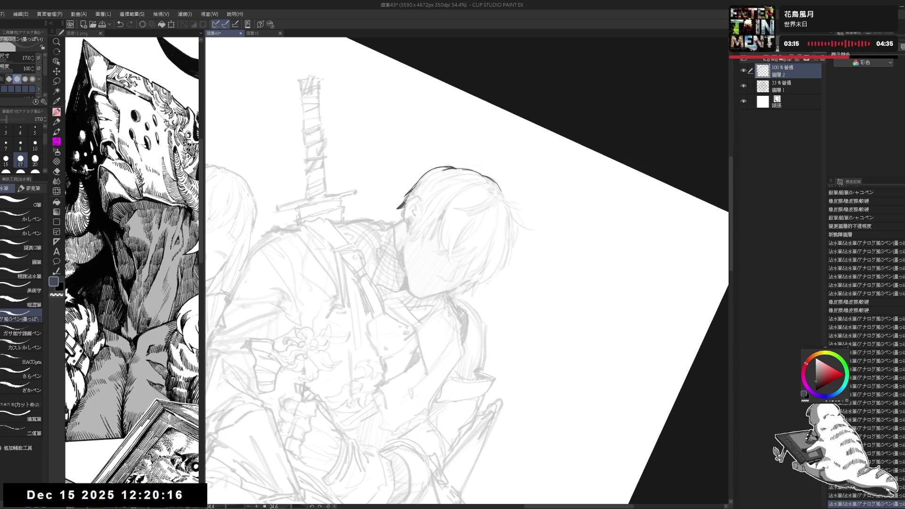
Step: Redraw the short stroke on the hair's right edge until it looks clean
mouse_move(501, 157)
left_mouse_down()
mouse_move(452, 264)
mouse_move(399, 333)
left_mouse_up()
key("r")
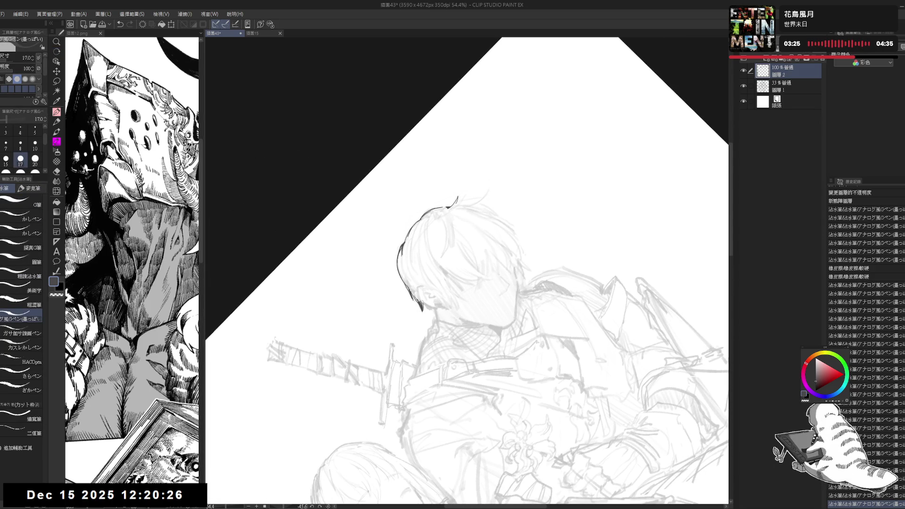
key("at")
left_click_drag(457, 409, 506, 217)
key("ctrl+z")
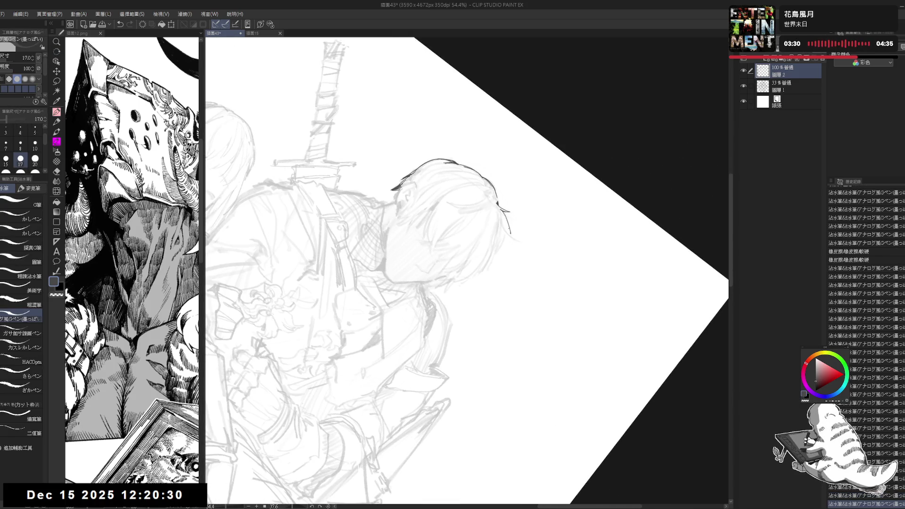
left_click_drag(506, 330, 454, 344)
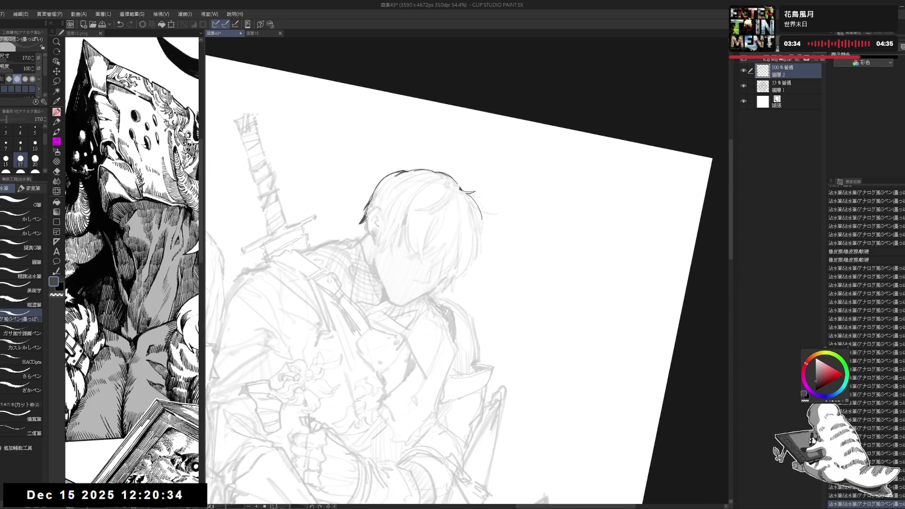
key("ctrl+z")
left_click_drag(483, 221, 481, 238)
key("ctrl+z")
mouse_move(565, 189)
left_mouse_down()
mouse_move(542, 118)
mouse_move(552, 151)
left_mouse_up()
left_click_drag(475, 232, 472, 248)
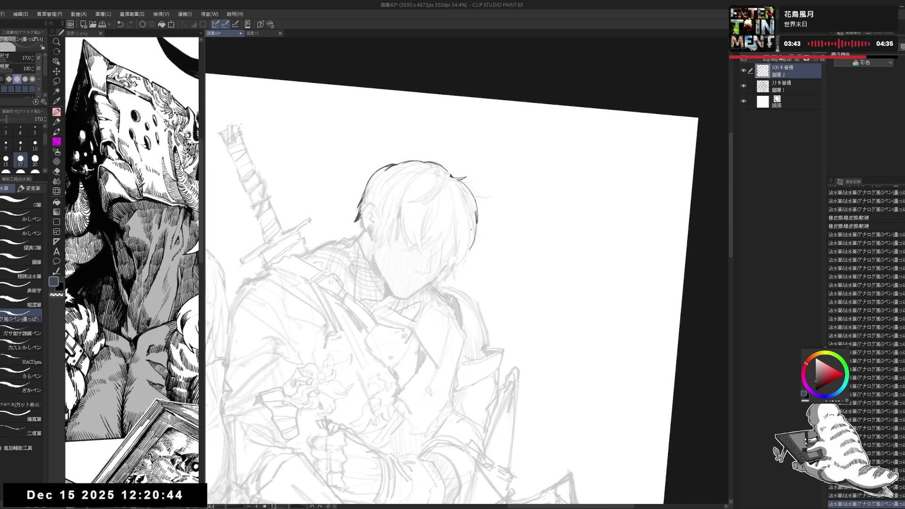
key("ctrl+z")
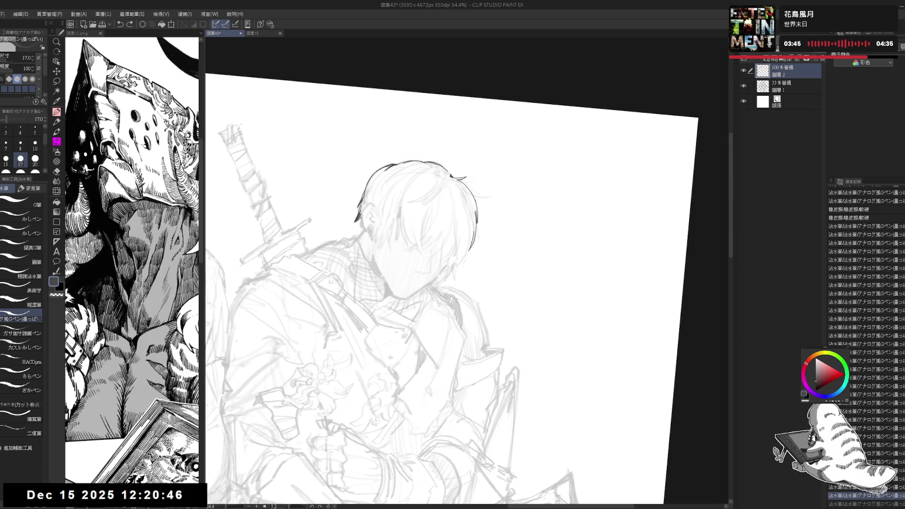
left_click_drag(474, 232, 470, 249)
Step: Check the swordsman's face at different zooms, touch up the hair strokes, and level the view
key("ctrl+at")
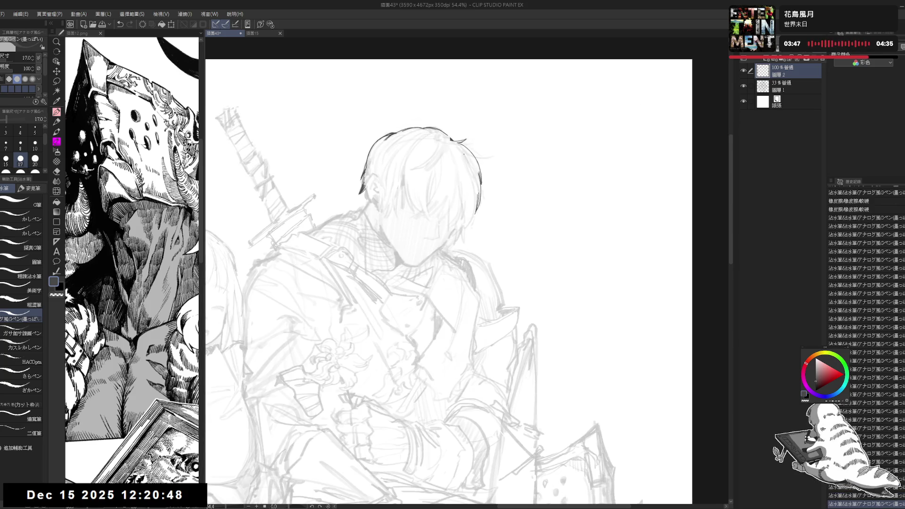
key("ctrl+minus")
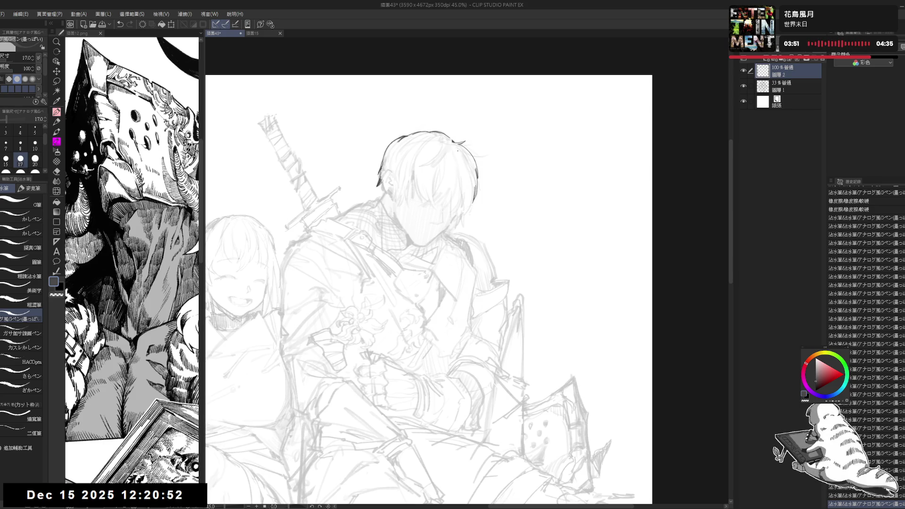
key("ctrl+plus")
key("r")
mouse_move(485, 159)
left_mouse_down()
mouse_move(419, 442)
mouse_move(488, 240)
mouse_move(488, 259)
mouse_move(504, 254)
left_mouse_up()
key("e")
key("p")
key("ctrl+z")
key("e")
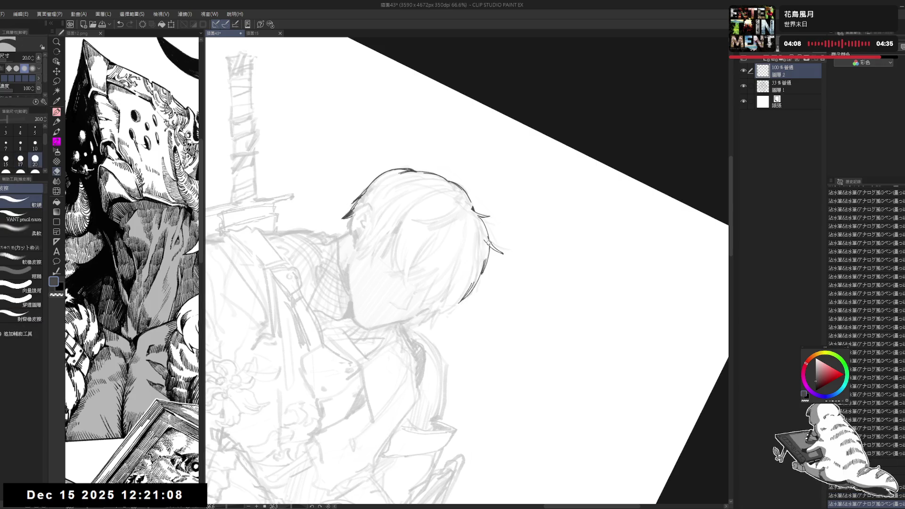
key("p")
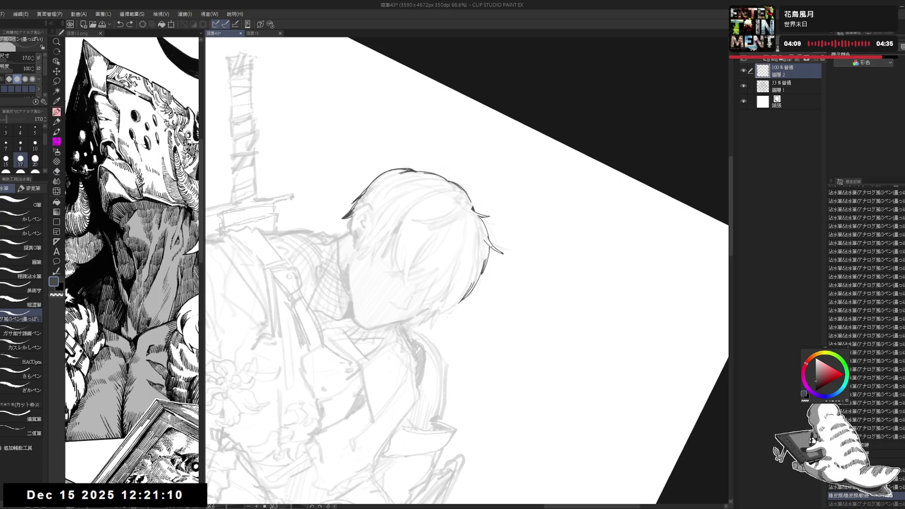
key("ctrl+@")
Step: Center the swordsman's head, erase a stray face line, and set the pen size to 20
left_click_drag(558, 207, 567, 155)
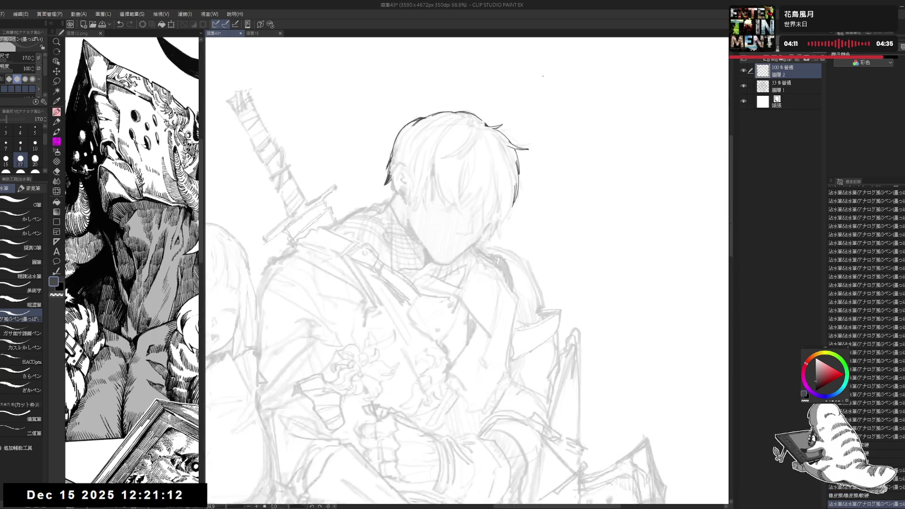
scroll(542, 76, "down", 2)
scroll(474, 286, "up", 3)
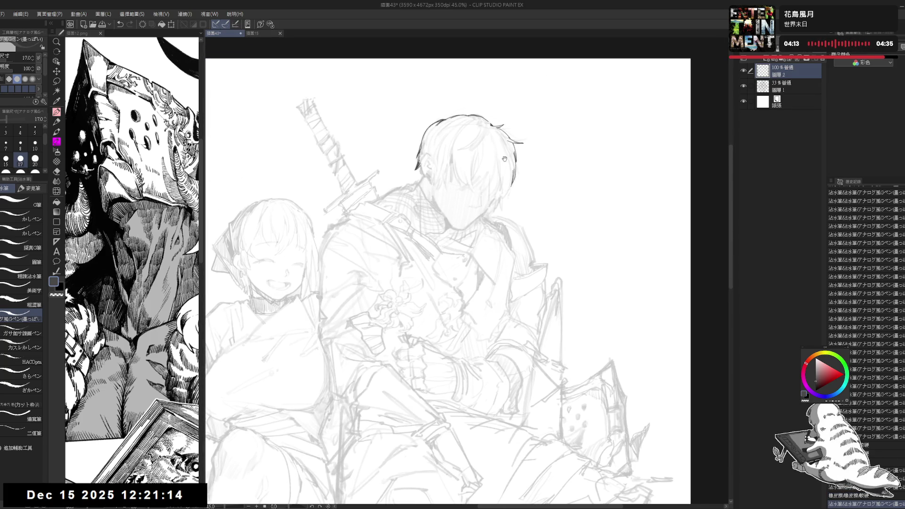
mouse_move(473, 287)
left_mouse_down()
mouse_move(493, 191)
mouse_move(483, 202)
mouse_move(500, 189)
mouse_move(481, 180)
left_mouse_up()
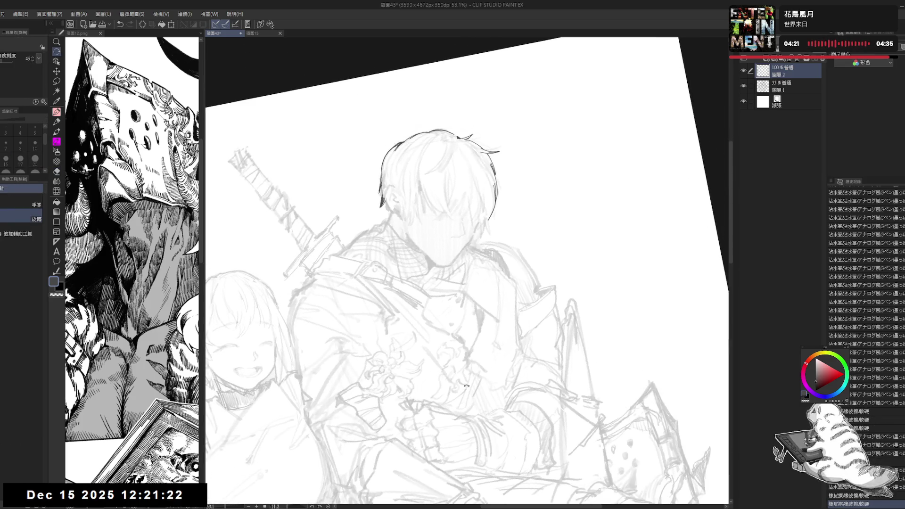
mouse_move(488, 216)
left_mouse_down()
mouse_move(490, 237)
mouse_move(471, 245)
mouse_move(490, 236)
mouse_move(481, 243)
left_mouse_up()
left_click(35, 159)
key("ctrl+z")
key("ctrl+z")
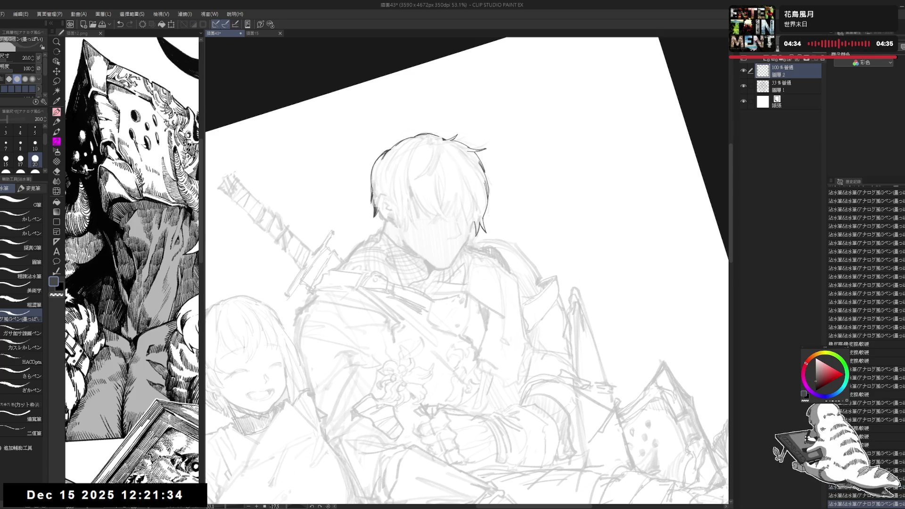
key("ctrl+@")
scroll(486, 229, "down", 1)
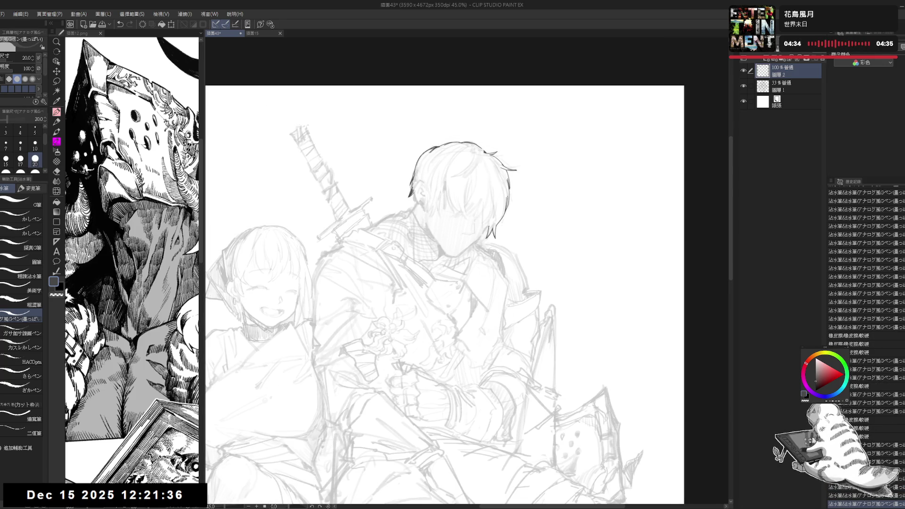
scroll(487, 245, "up", 1)
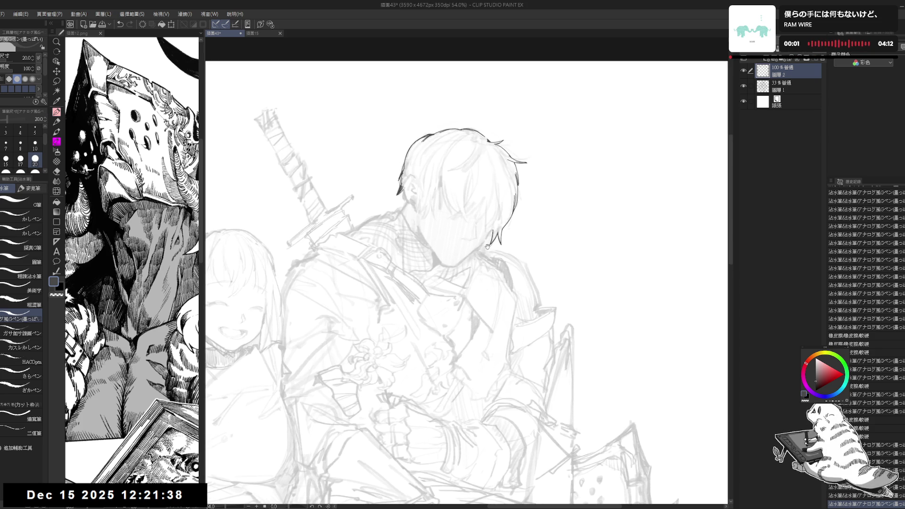
Step: Erase the stray hair-tip strokes, then ink hair strands at pen size 15
key("e")
mouse_move(500, 230)
left_mouse_down()
mouse_move(502, 247)
mouse_move(501, 239)
left_mouse_up()
key("p")
mouse_move(502, 205)
left_mouse_down()
mouse_move(491, 189)
mouse_move(489, 202)
left_mouse_up()
key("bracketleft")
left_click_drag(479, 170, 485, 191)
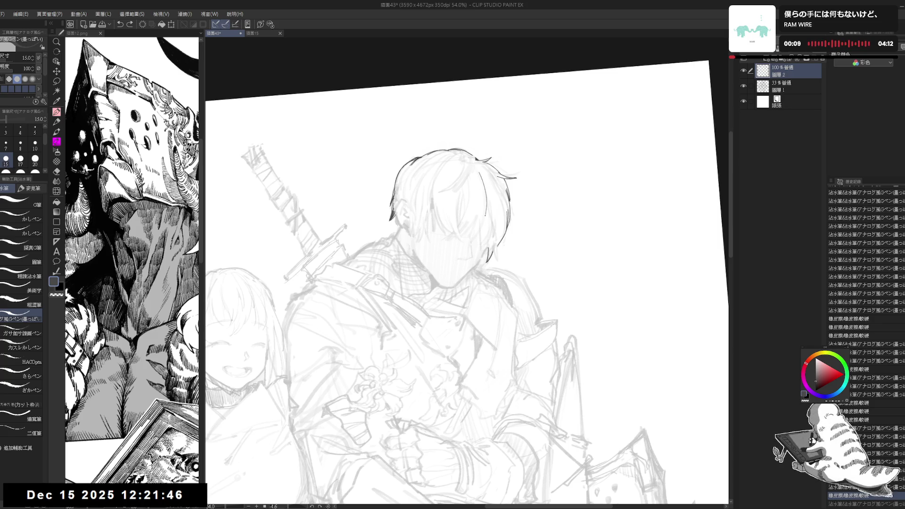
Step: Add small ink strokes near the swordsman's eye, redrawing them until clean
left_click_drag(465, 228, 471, 234)
left_click_drag(470, 230, 471, 235)
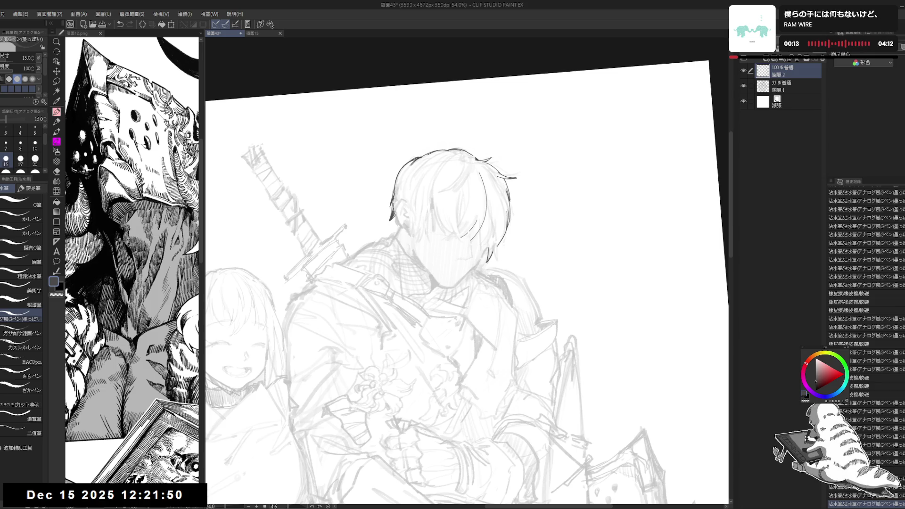
key("e")
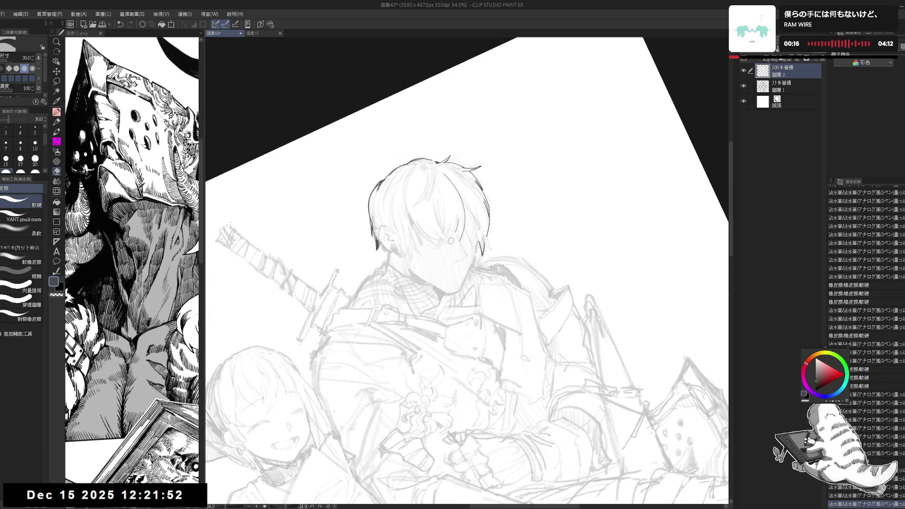
left_click(451, 240)
key("p")
left_click_drag(459, 216, 452, 241)
key("ctrl+z")
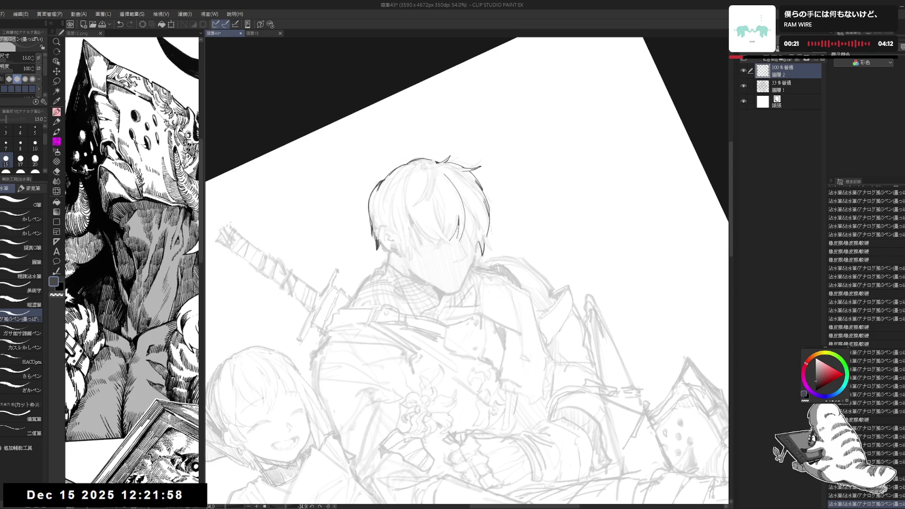
key("ctrl+z")
key("ctrl+z")
mouse_move(460, 227)
left_mouse_down()
mouse_move(458, 242)
mouse_move(500, 265)
mouse_move(481, 260)
mouse_move(491, 250)
mouse_move(477, 257)
left_mouse_up()
key("ctrl+z")
key("e")
key("p")
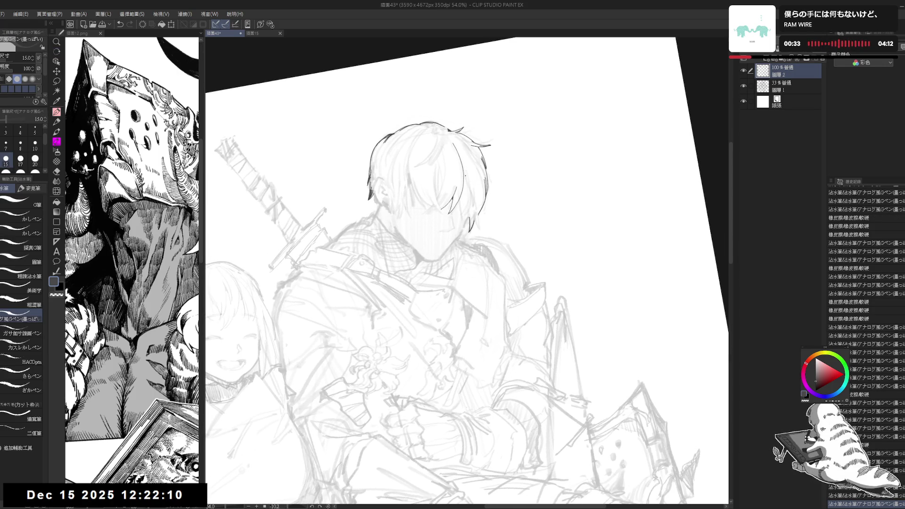
Step: Redraw a fringe hair strand several times and try a short tip on it
key("ctrl+z")
left_click_drag(465, 174, 475, 215)
key("ctrl+z")
left_click_drag(467, 180, 474, 220)
key("ctrl+z")
left_click_drag(467, 177, 476, 219)
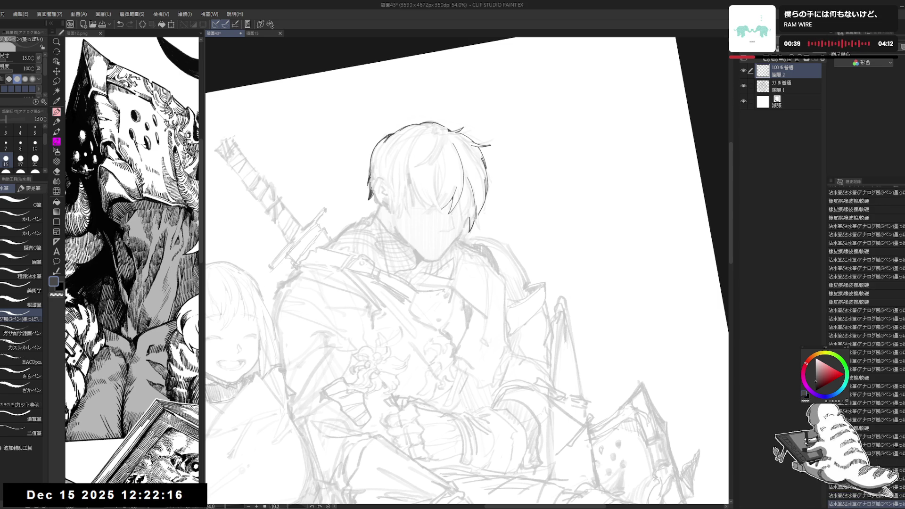
key("ctrl+z")
left_click_drag(477, 218, 478, 229)
key("ctrl+z")
Step: Add a new hair stroke by the ear and a tiny ink mark on the hair
left_click_drag(467, 269, 474, 283)
key("e")
key("p")
mouse_move(466, 204)
left_mouse_down()
mouse_move(467, 237)
mouse_move(470, 228)
mouse_move(457, 241)
left_mouse_up()
key("ctrl+z")
key("ctrl+y")
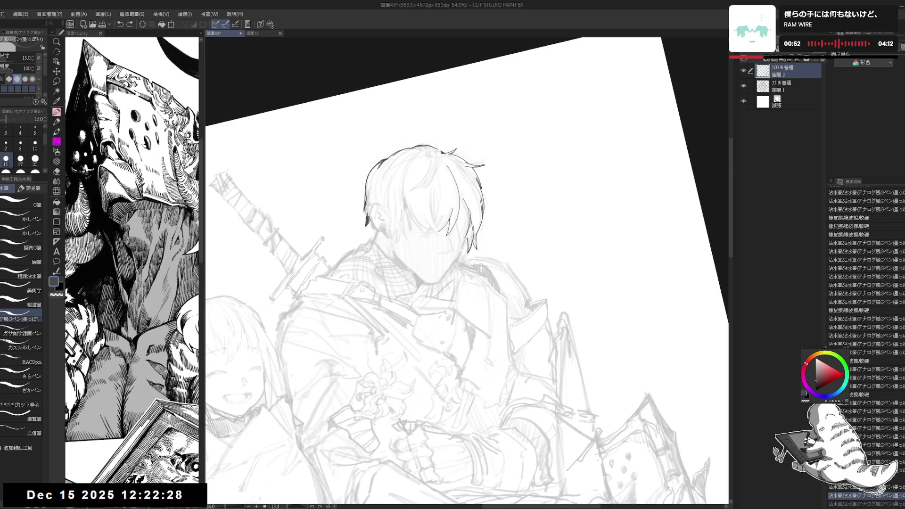
left_click(461, 222)
Step: Erase the stray ink at the hair tip with the soft eraser
key("ctrl+0")
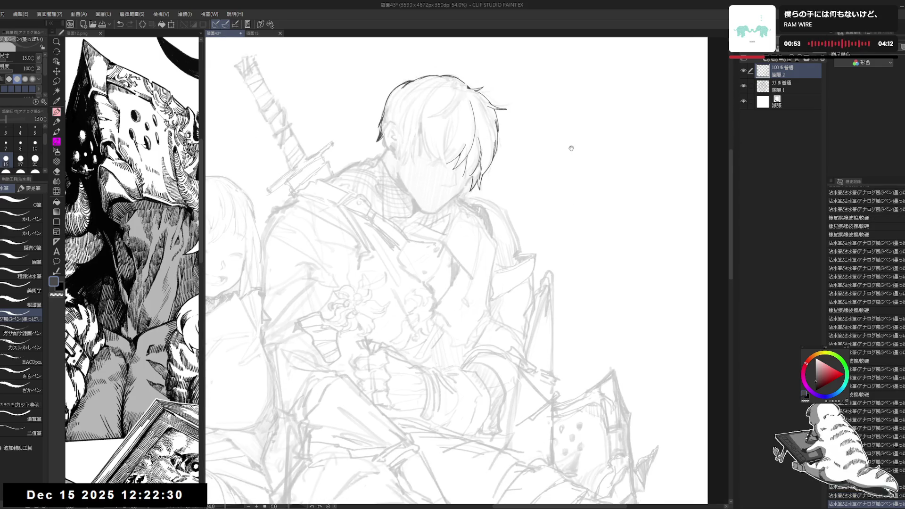
scroll(452, 210, "up", 2)
left_click_drag(452, 210, 443, 345)
key("e")
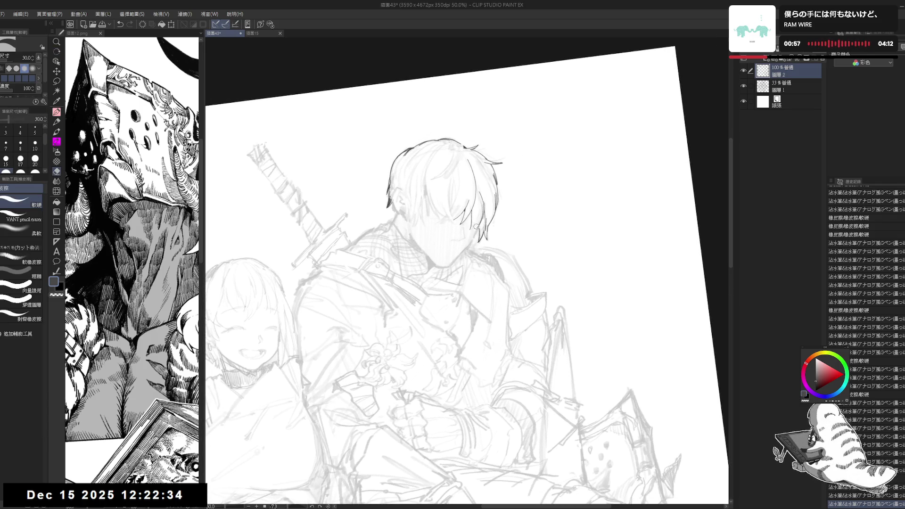
left_click_drag(475, 226, 477, 222)
Step: Add a few small G-pen touches and a stroke to the swordsman's hair
key("r")
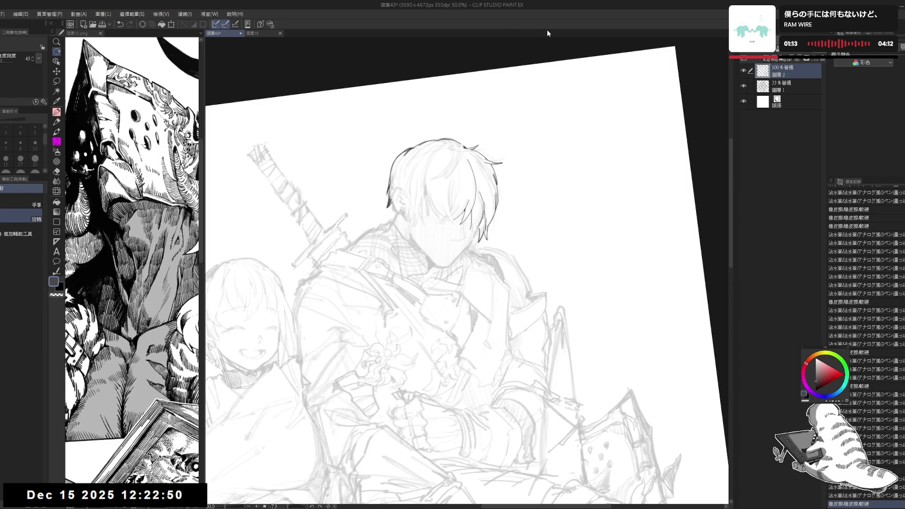
mouse_move(459, 301)
left_mouse_down()
mouse_move(465, 327)
mouse_move(481, 325)
left_mouse_up()
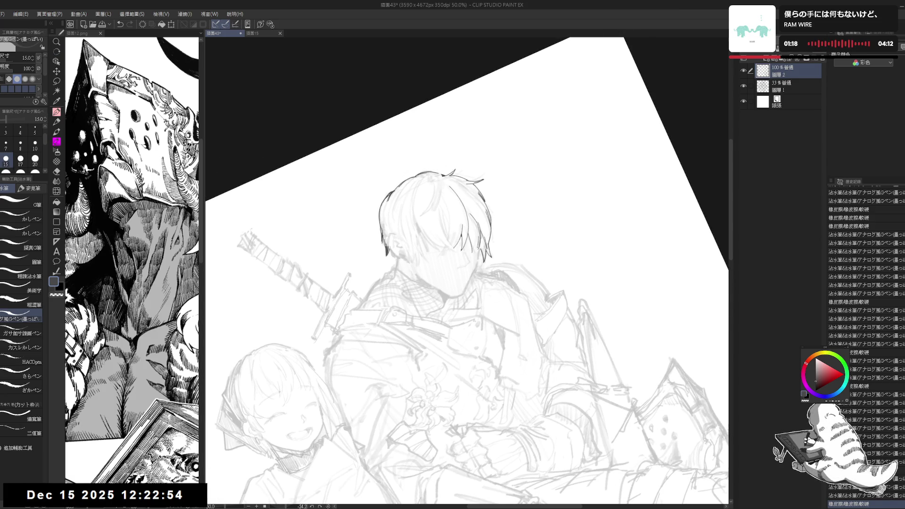
left_click(478, 243)
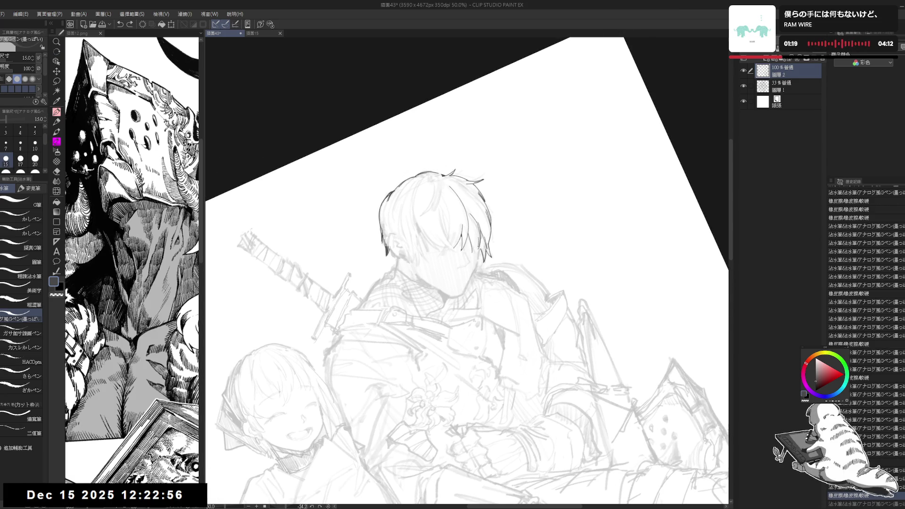
left_click(479, 243)
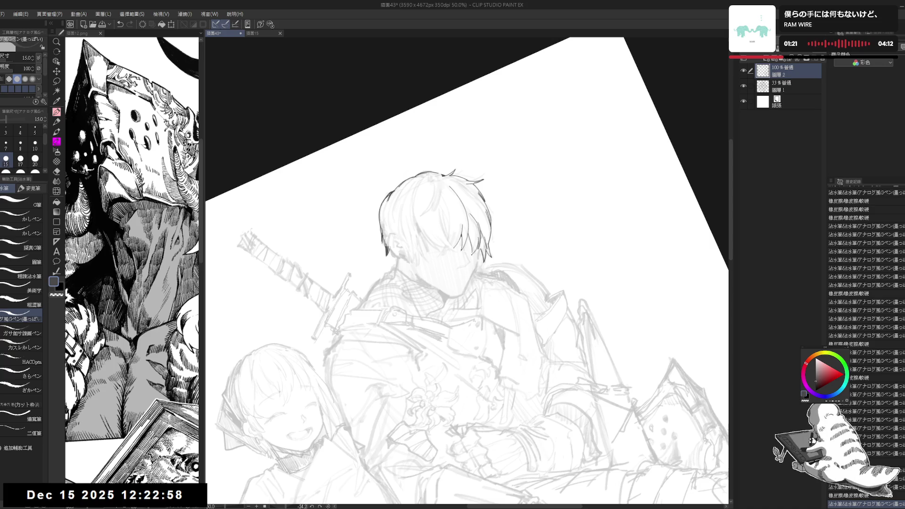
left_click_drag(479, 238, 472, 255)
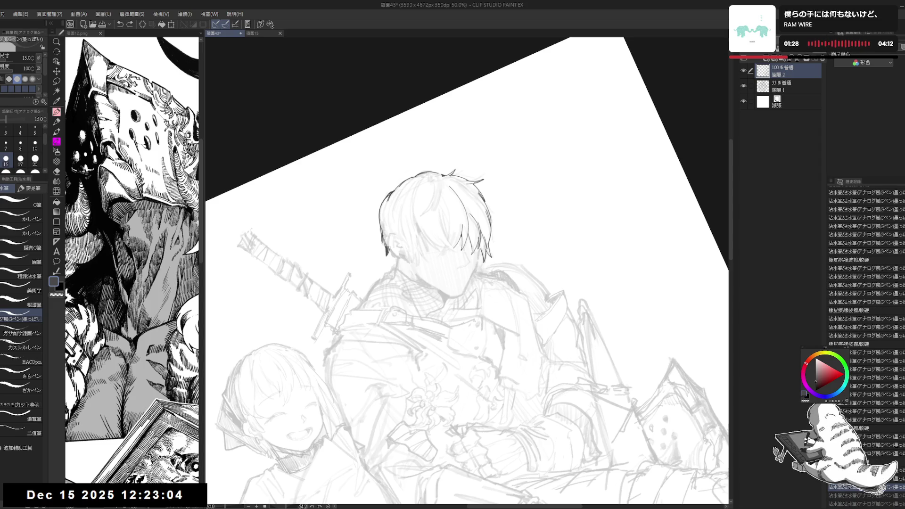
Step: Mirror-check the drawing, reset rotation, zoom out to 33.3%, and hide the ink layer
key("ctrl+at")
key("h")
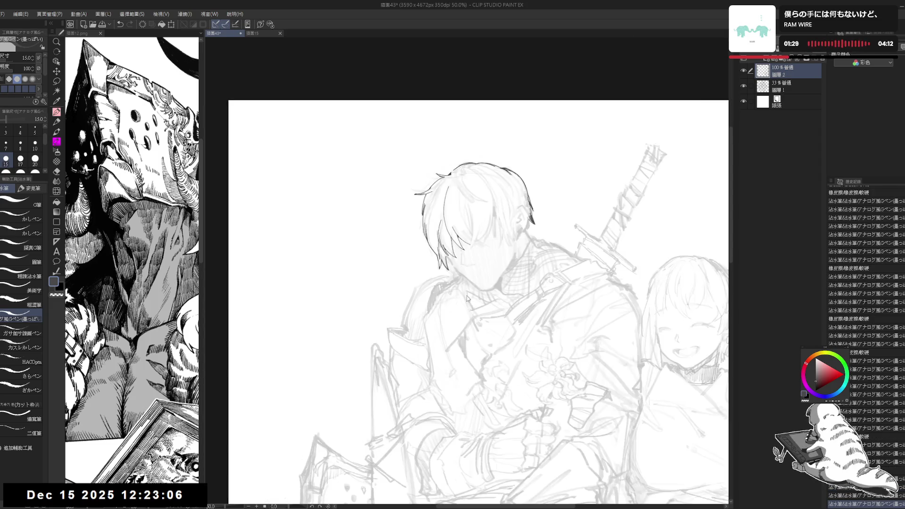
key("h")
left_click_drag(443, 296, 487, 250)
key("e")
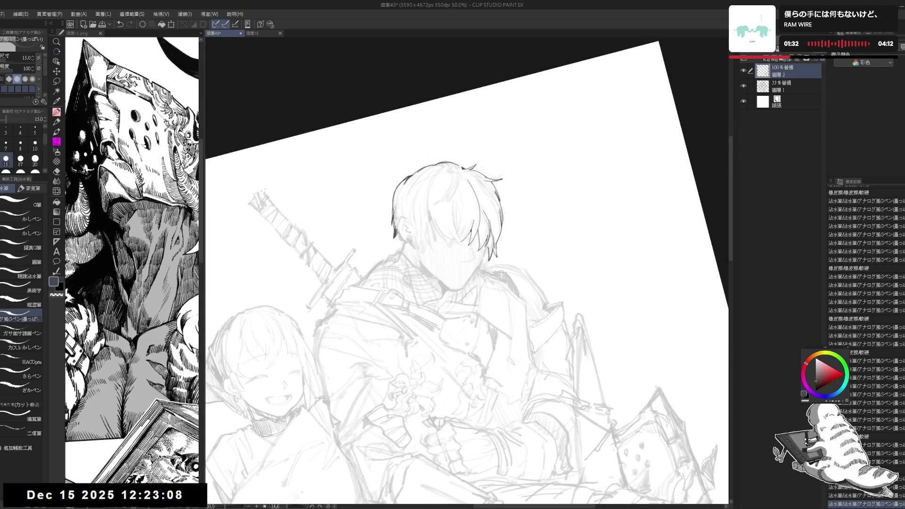
key("p")
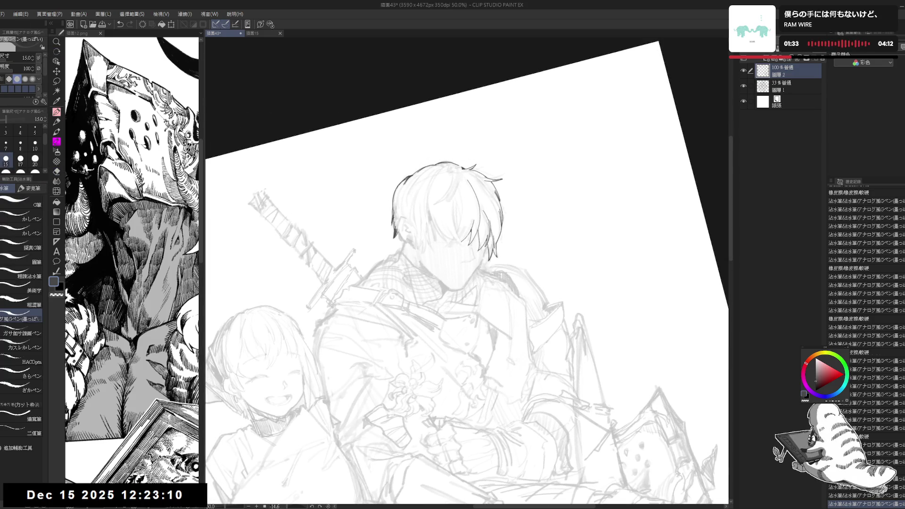
key("ctrl+at")
key("ctrl+minus")
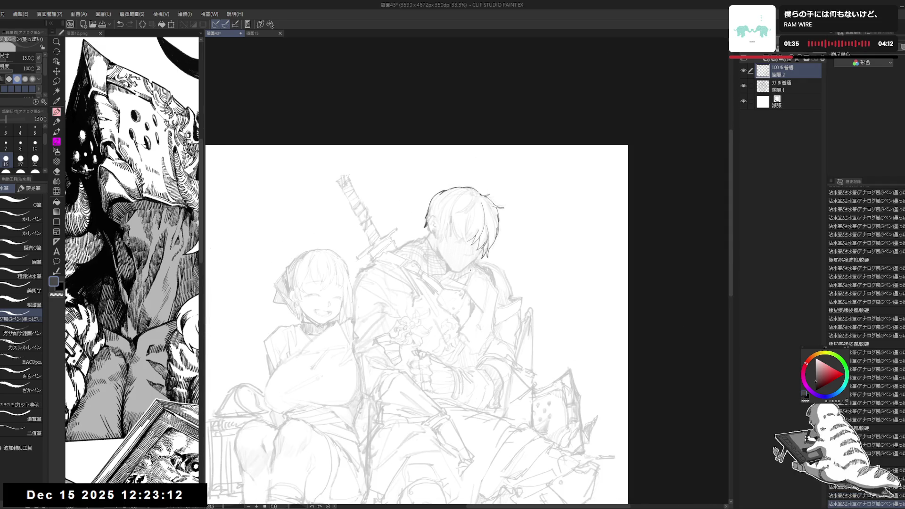
left_click(744, 71)
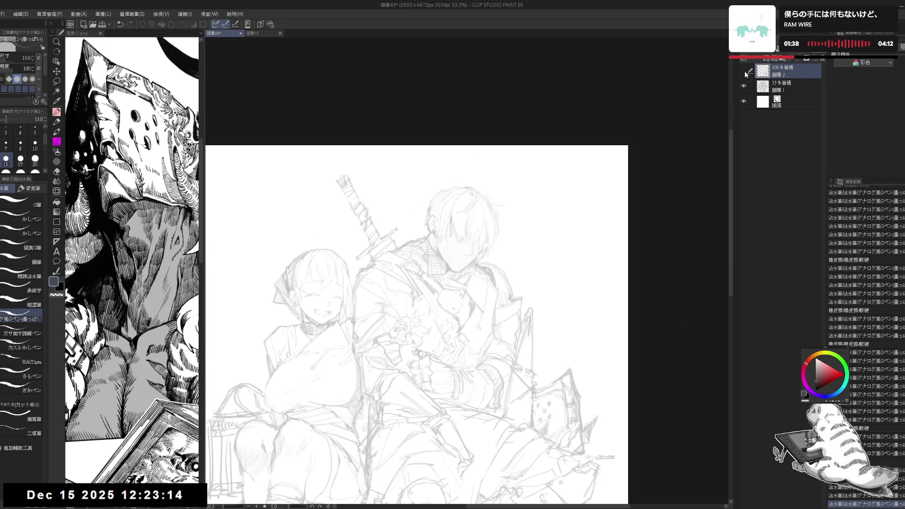
Step: Show the ink layer again, zoom in, and tilt the canvas about 10 degrees for hair work
left_click(744, 71)
scroll(393, 316, "up", 3)
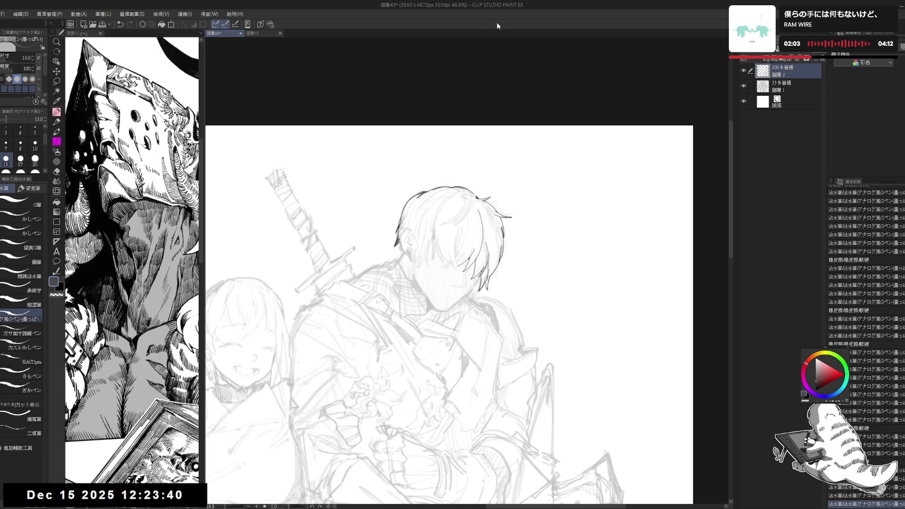
left_click_drag(472, 282, 509, 245)
left_click(462, 207)
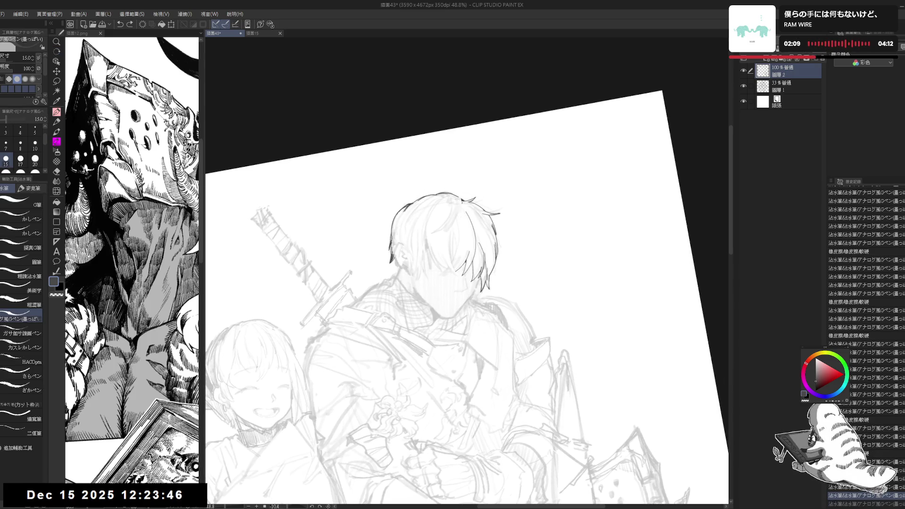
key("ctrl+z")
Step: Retry short hair strands at several canvas angles, undoing misses and keeping the last stroke
left_click_drag(518, 188, 495, 165)
left_click_drag(454, 208, 444, 231)
key("ctrl+z")
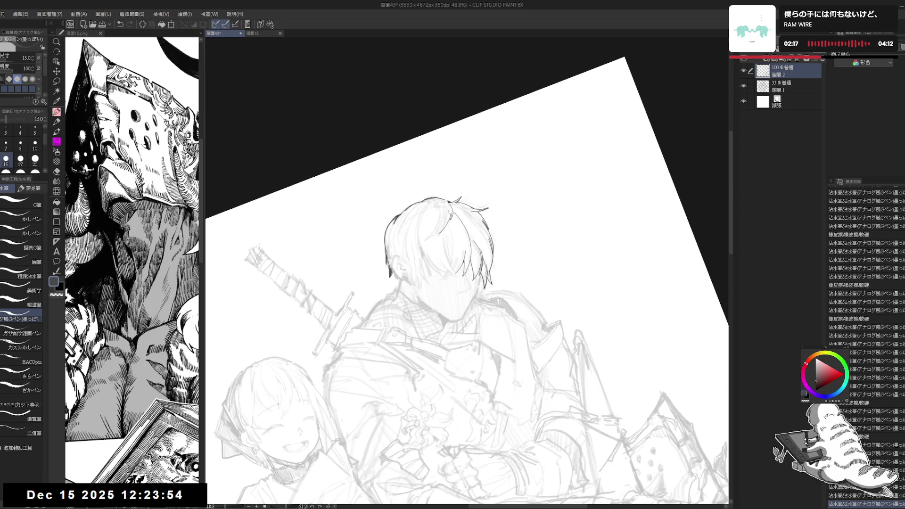
left_click_drag(452, 392, 436, 400)
mouse_move(451, 210)
left_mouse_down()
mouse_move(447, 232)
mouse_move(450, 225)
left_mouse_up()
key("ctrl+z")
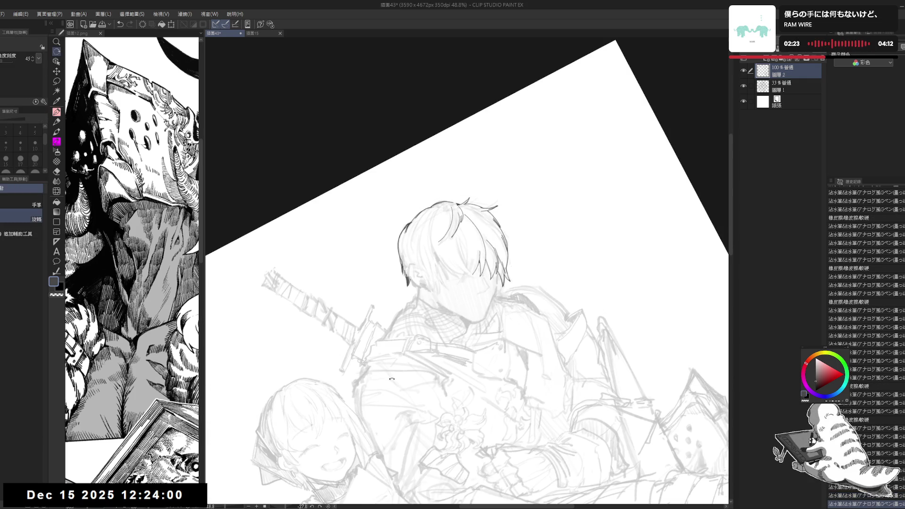
left_click_drag(436, 401, 424, 410)
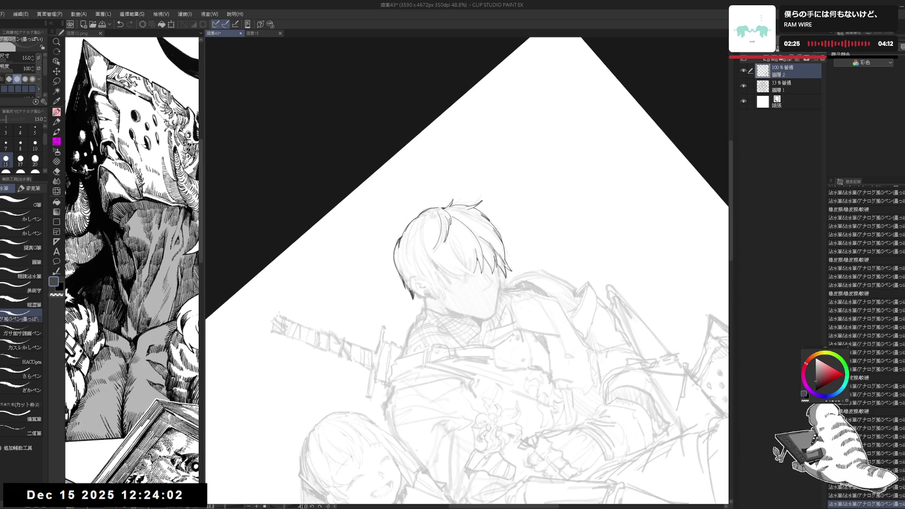
key("ctrl+z")
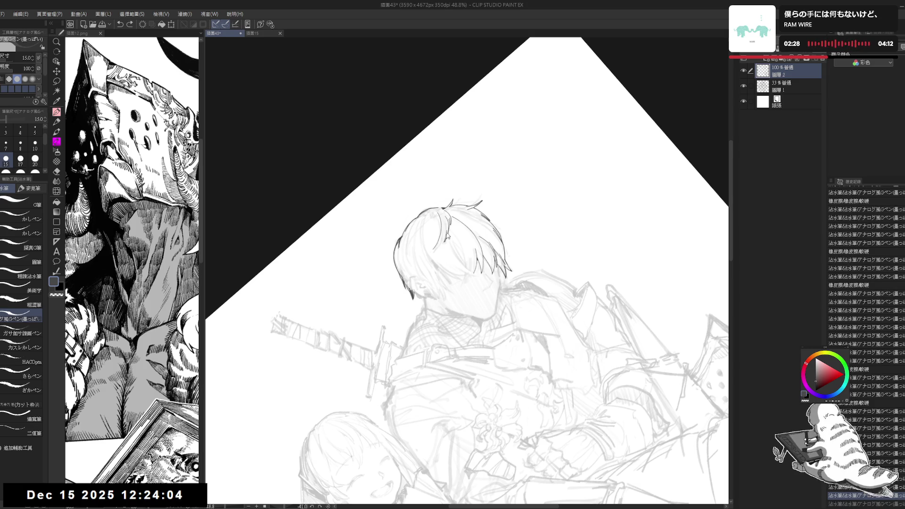
key("ctrl+y")
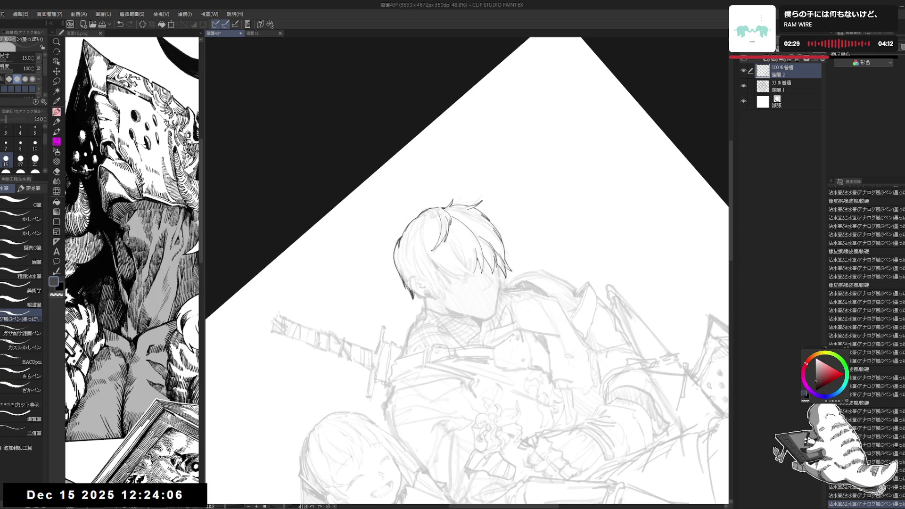
Step: Adjust the zoom, straighten the view upright, and pan up-left over the drawing, ready to ink
key("ctrl+minus")
key("minus")
key("ctrl+plus")
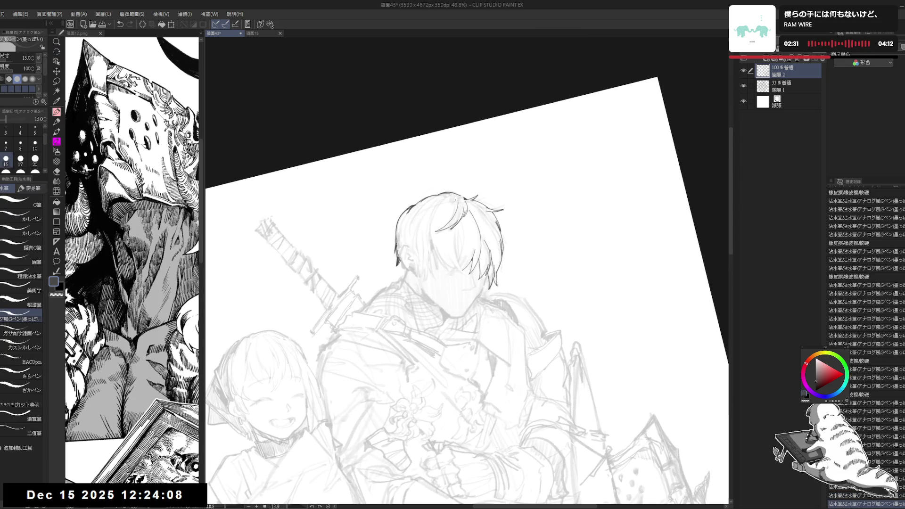
left_click_drag(448, 222, 459, 236)
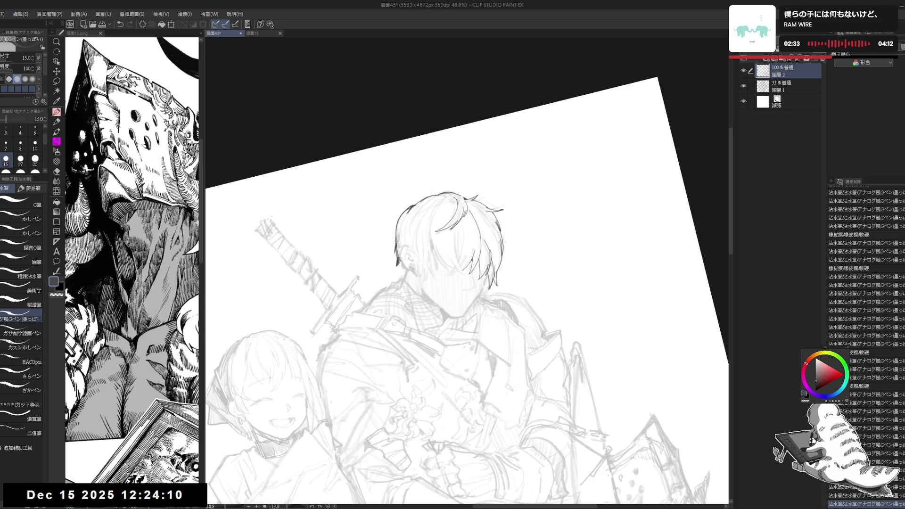
key("at")
mouse_move(490, 315)
left_mouse_down()
mouse_move(469, 265)
mouse_move(491, 198)
mouse_move(446, 203)
mouse_move(464, 205)
left_mouse_up()
key("r")
key("p")
key("shift+space")
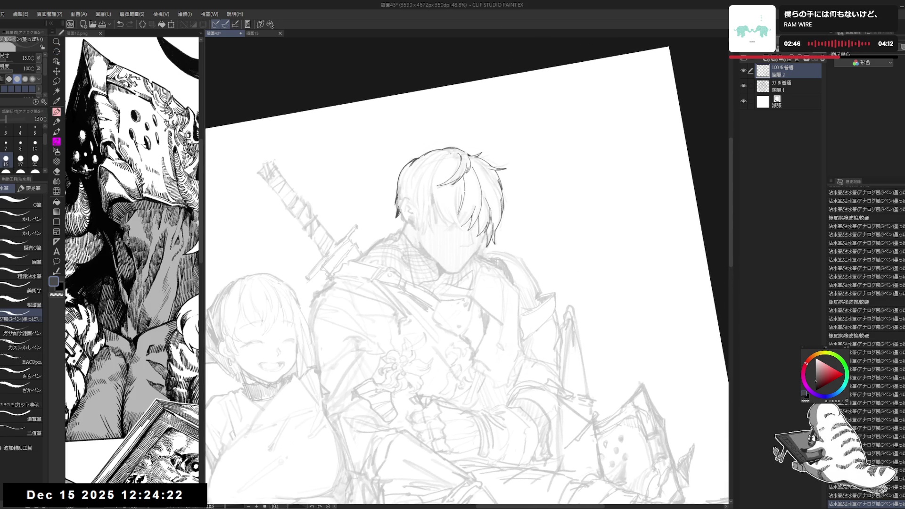
Step: Ink a curving strand in the swordsman's hair, then erase a stray mark in the linework
left_click_drag(452, 152, 434, 174)
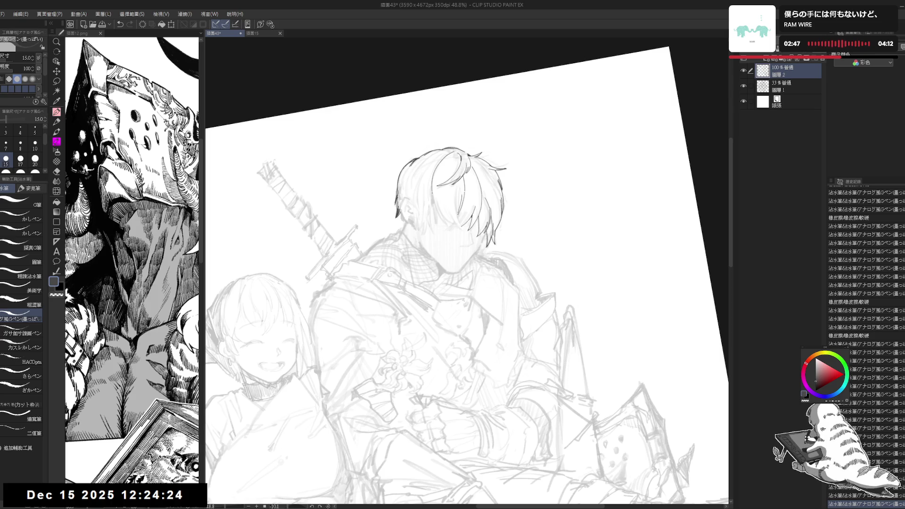
left_click_drag(445, 345, 436, 342)
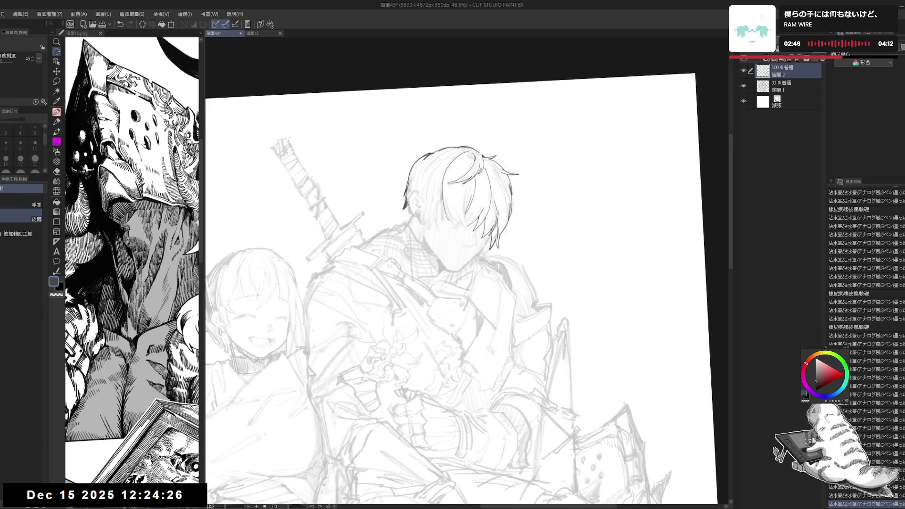
left_click_drag(443, 185, 434, 196)
left_click_drag(472, 330, 509, 302)
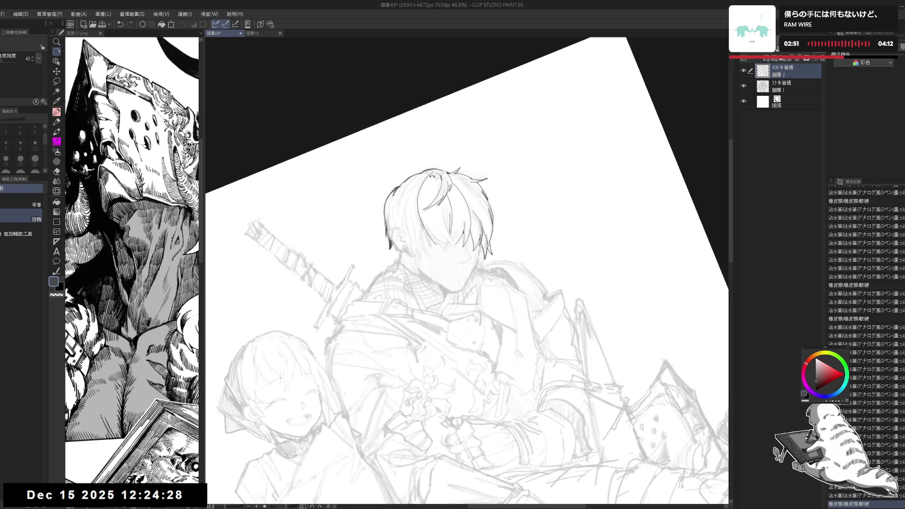
key("e")
left_click_drag(433, 175, 425, 221)
key("p")
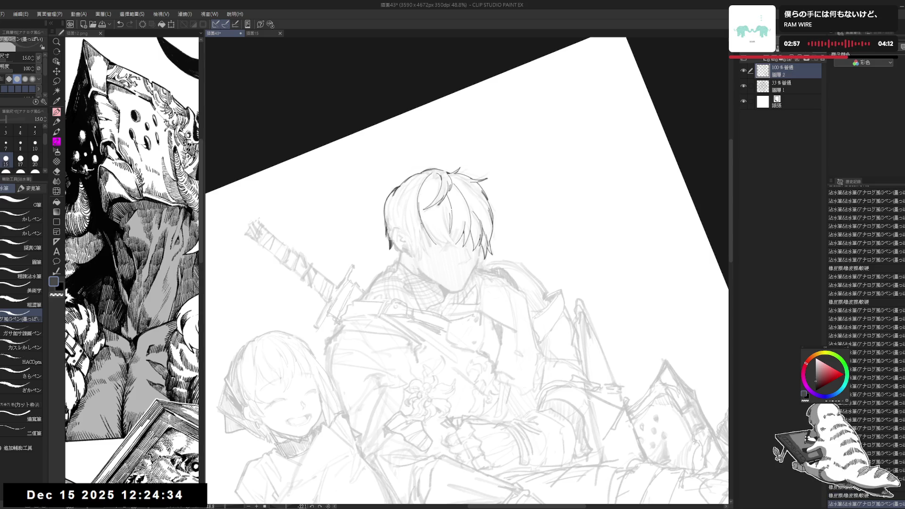
Step: Bring the canvas nearly level and ink a short line near the swordsman's eye
left_click_drag(566, 141, 590, 264)
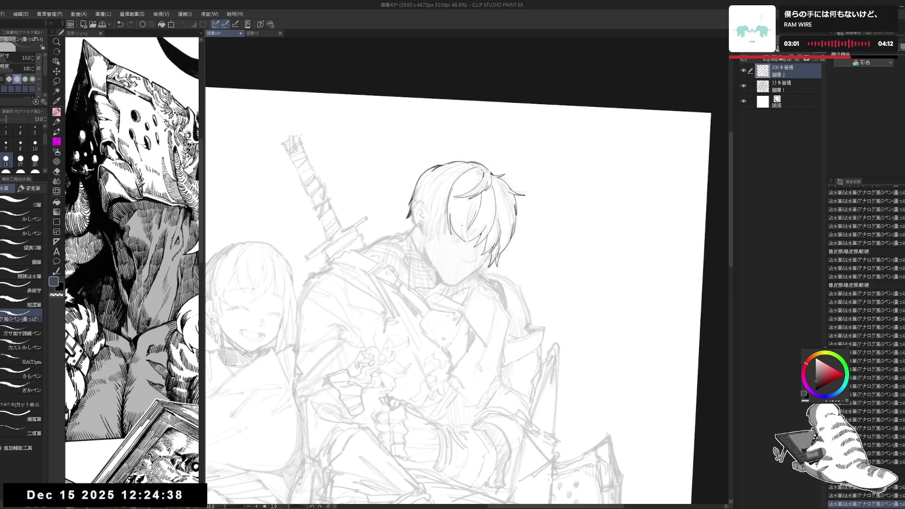
left_click_drag(566, 141, 580, 160)
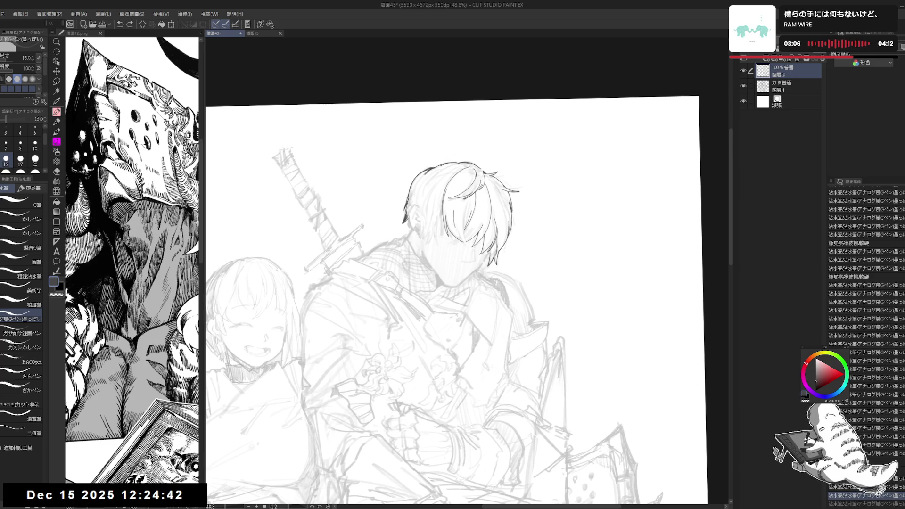
mouse_move(455, 211)
left_mouse_down()
mouse_move(456, 221)
mouse_move(470, 207)
left_mouse_up()
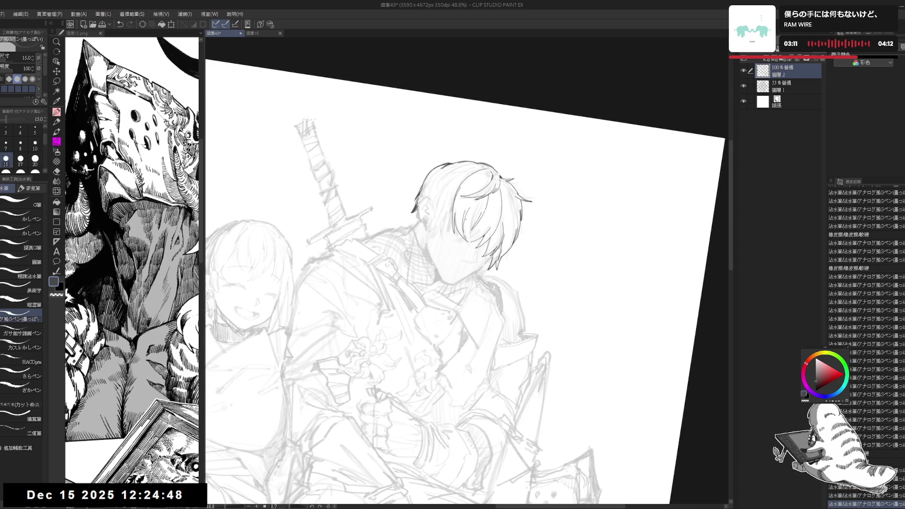
Step: Erase a stray bit of linework near the swordsman's face and undo a tiny stray pen mark
key("e")
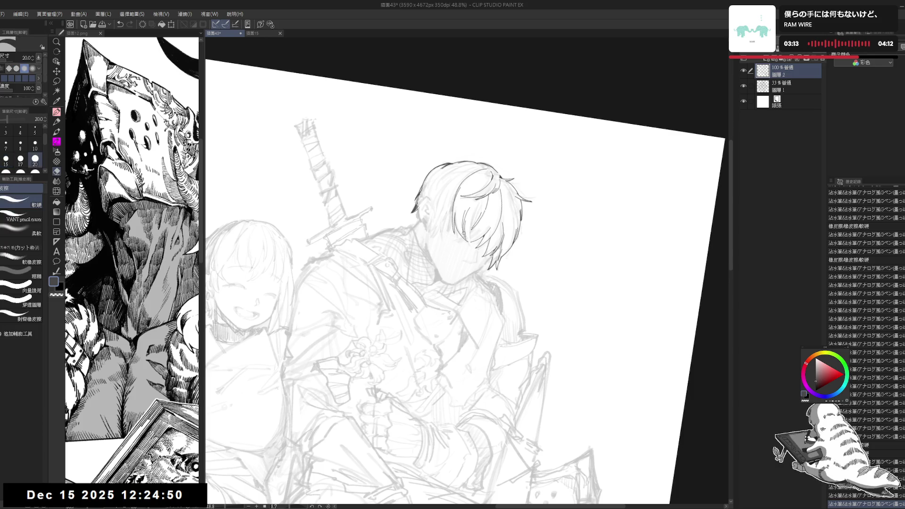
mouse_move(469, 238)
left_mouse_down()
mouse_move(473, 254)
mouse_move(424, 283)
left_mouse_up()
key("p")
left_click(467, 241)
key("ctrl+z")
key("ctrl+z")
left_click_drag(459, 214, 458, 230)
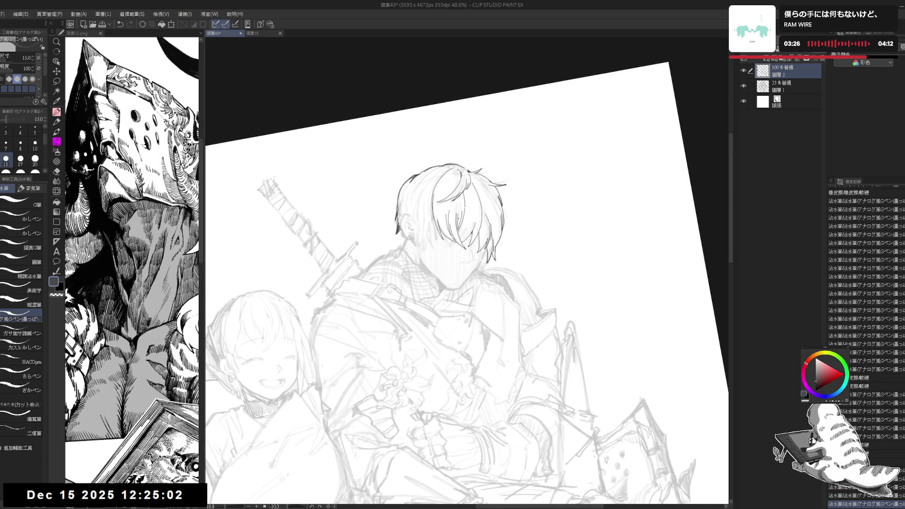
Step: Reset the canvas rotation, re-tilt it, and redraw a short strand in the hair
double_click(438, 264)
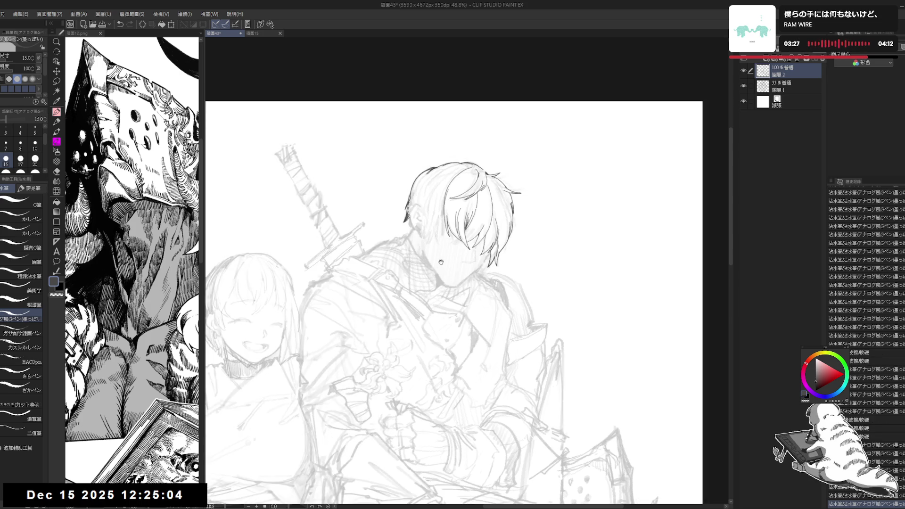
left_click_drag(438, 263, 450, 264)
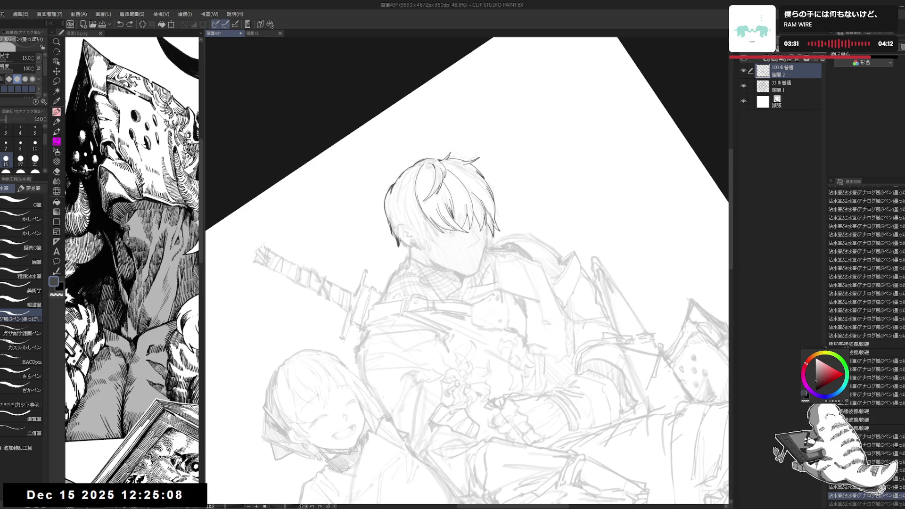
left_click_drag(449, 238, 454, 241)
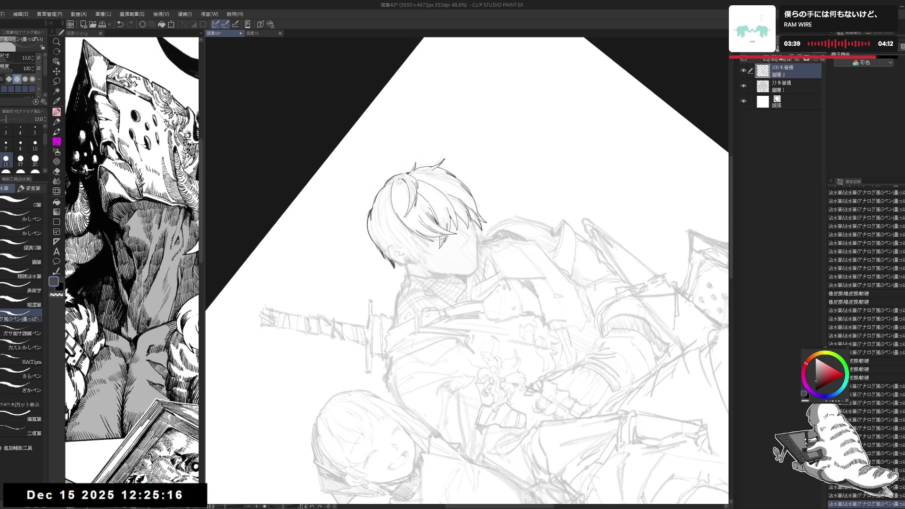
mouse_move(472, 264)
left_mouse_down()
mouse_move(462, 217)
mouse_move(445, 201)
mouse_move(452, 233)
left_mouse_up()
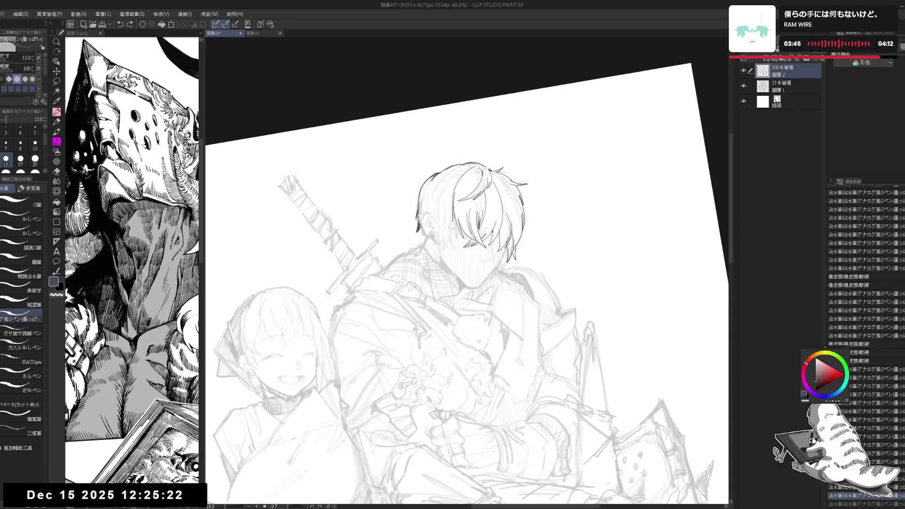
left_click_drag(453, 217, 456, 224)
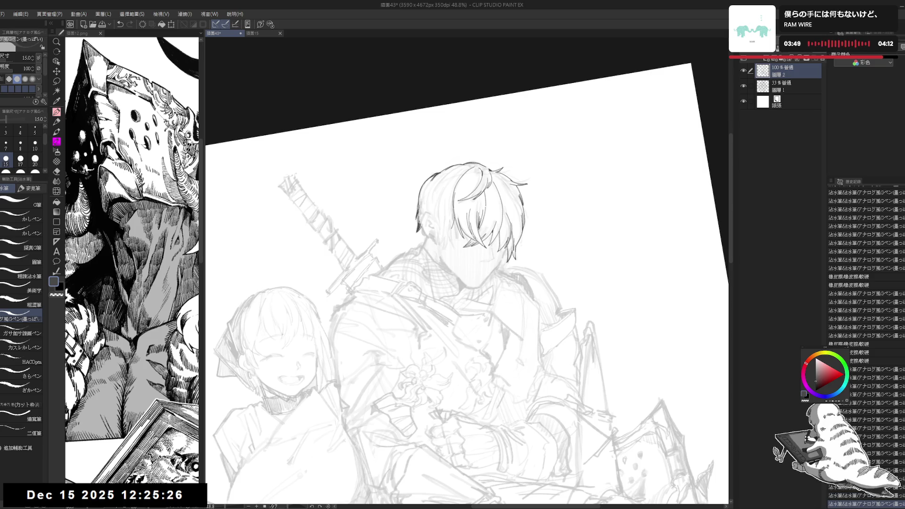
Step: Straighten the view, tilt the canvas about 38 degrees, and try a hair strand twice, undoing both attempts
key("e")
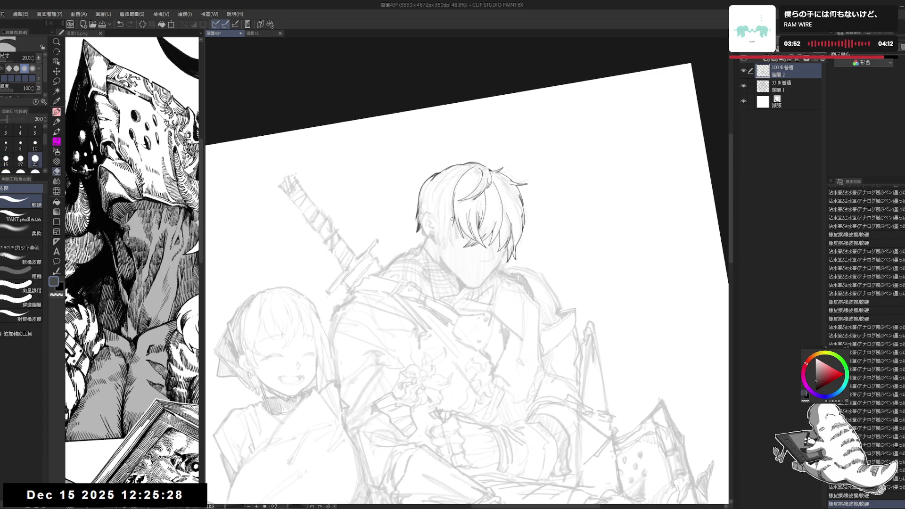
key("p")
key("ctrl+at")
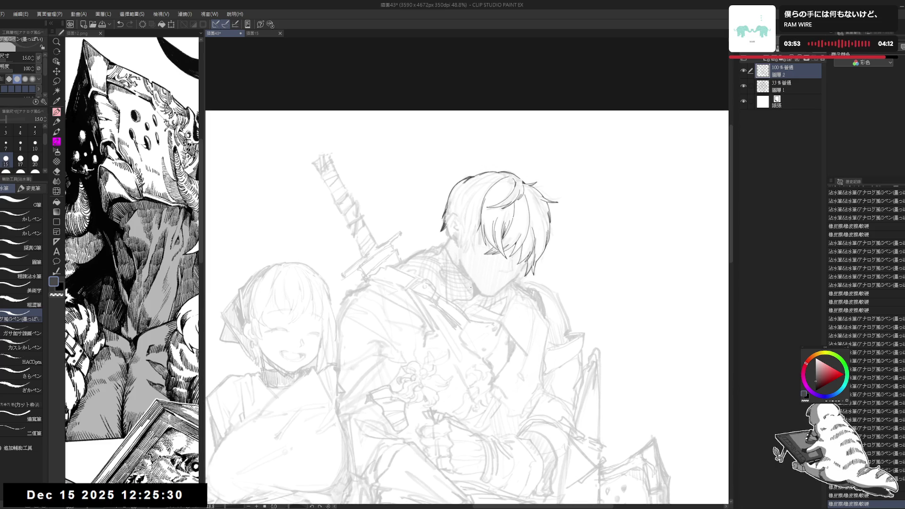
left_click_drag(495, 202, 451, 267)
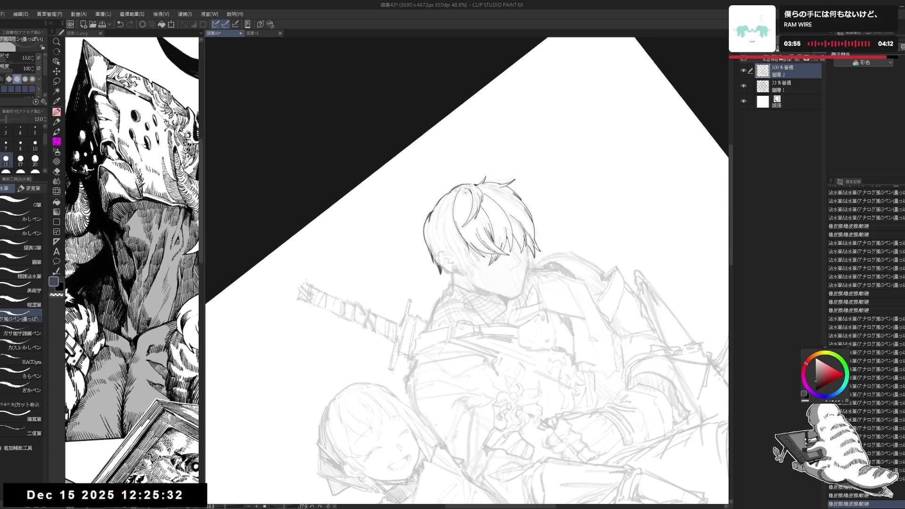
mouse_move(460, 189)
left_mouse_down()
mouse_move(451, 234)
mouse_move(452, 224)
left_mouse_up()
key("ctrl+z")
key("ctrl+z")
key("ctrl+z")
mouse_move(454, 191)
left_mouse_down()
mouse_move(452, 218)
mouse_move(451, 205)
mouse_move(451, 213)
mouse_move(495, 213)
mouse_move(518, 232)
left_mouse_up()
key("ctrl+z")
key("ctrl+z")
key("ctrl+z")
key("ctrl+z")
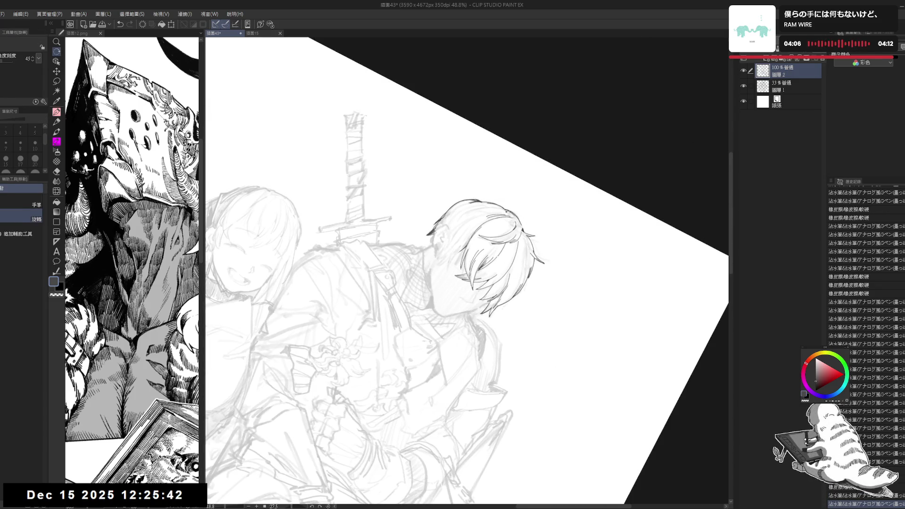
Step: Ink a strand down the left side of the hair, retrying it with undo and redo
key("ctrl+at")
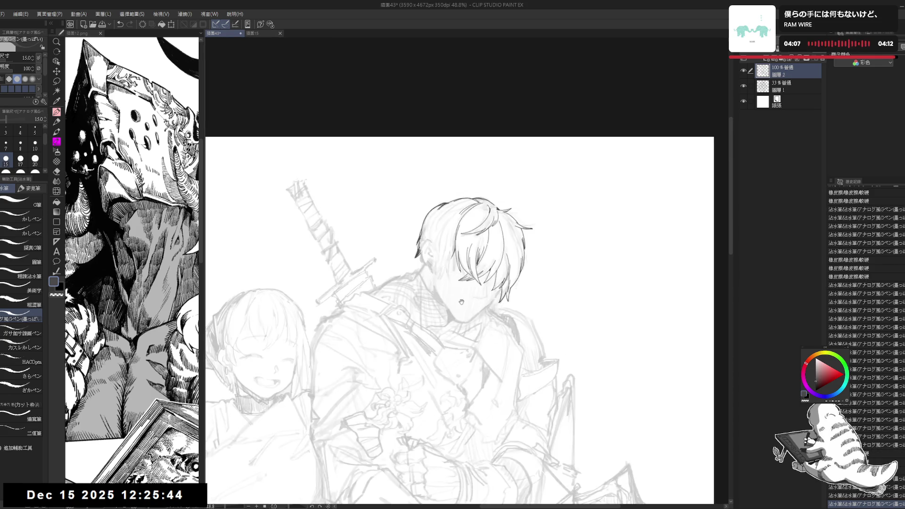
left_click_drag(459, 307, 471, 283)
left_click_drag(466, 175, 454, 214)
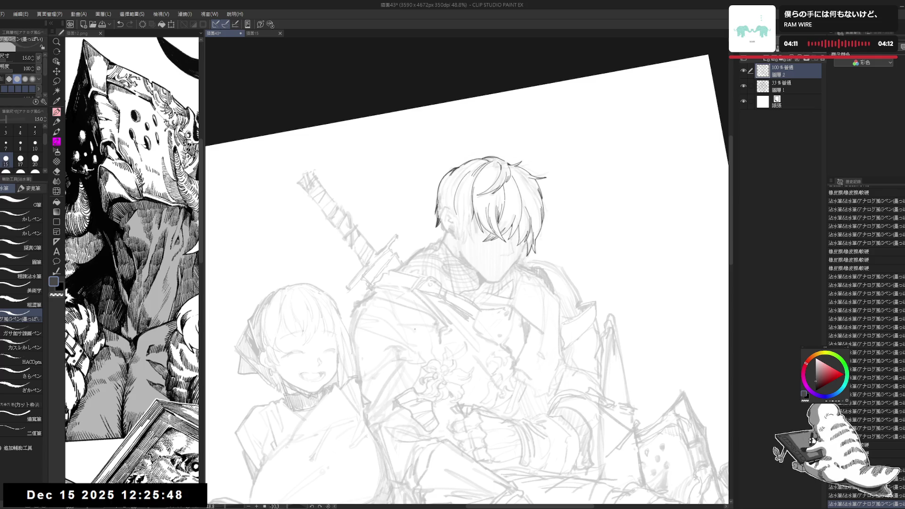
left_click_drag(417, 329, 451, 218)
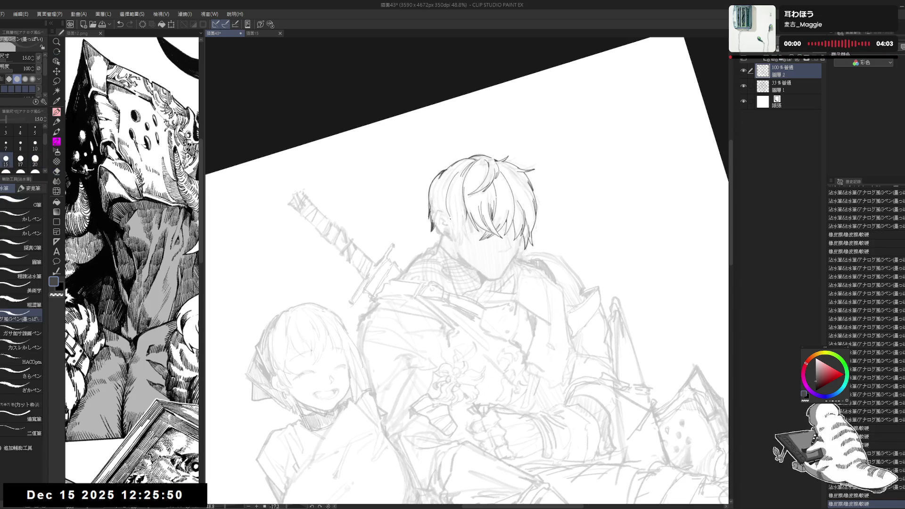
key("ctrl+z")
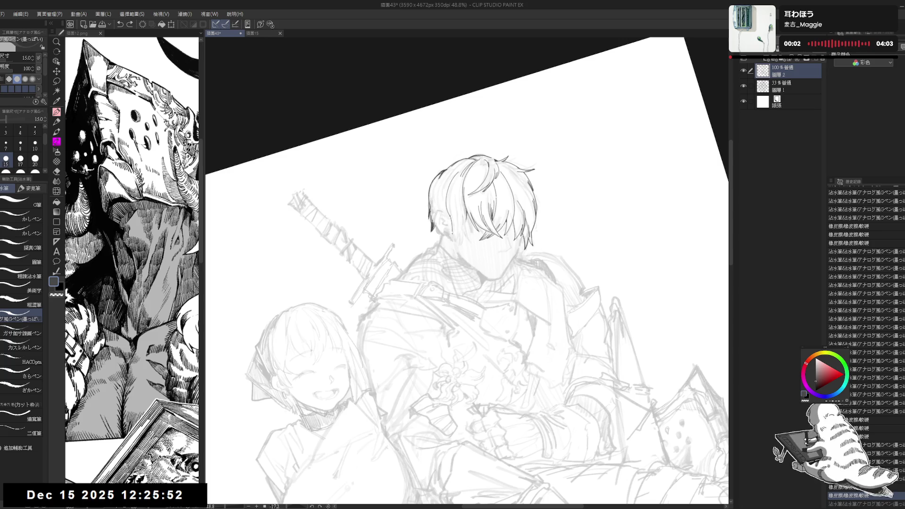
key("ctrl+y")
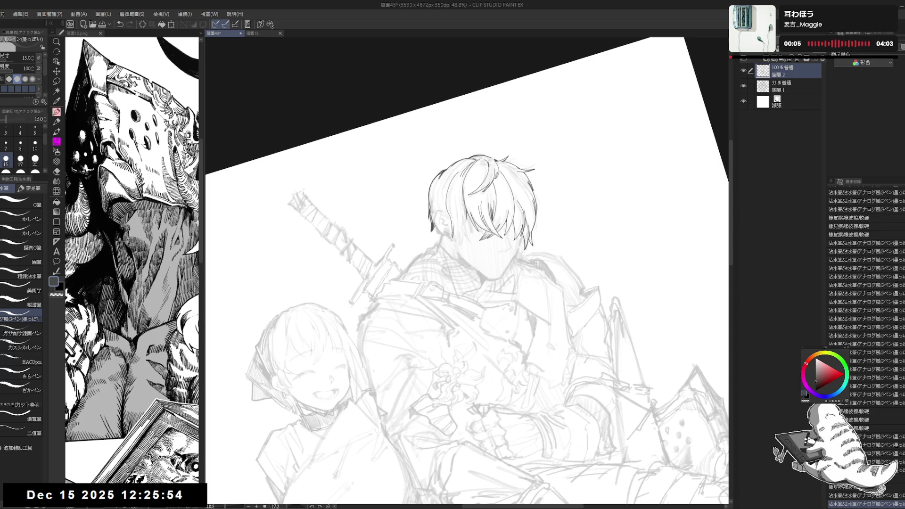
key("ctrl+z")
Step: Ink a short stroke beside the swordsman's face, then straighten the view and zoom out slightly
left_click_drag(455, 230, 454, 246)
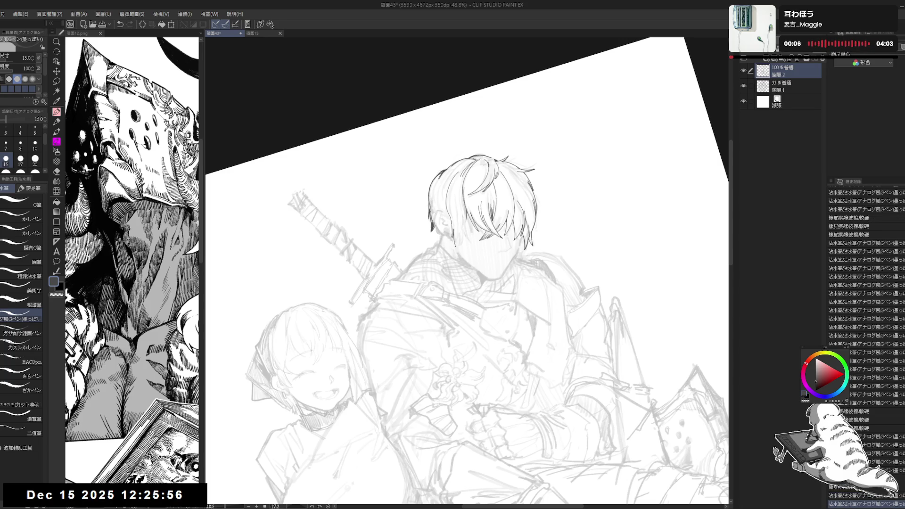
key("ctrl+z")
key("ctrl+y")
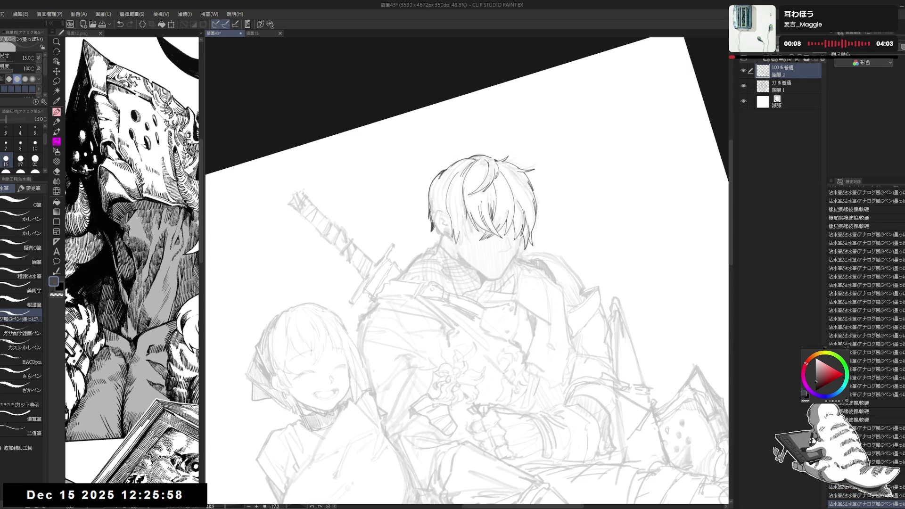
key("ctrl+at")
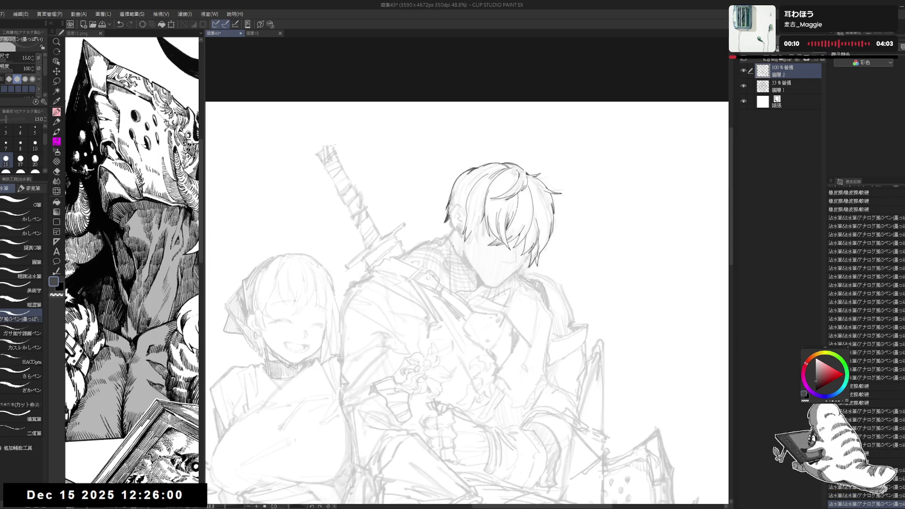
key("ctrl+minus")
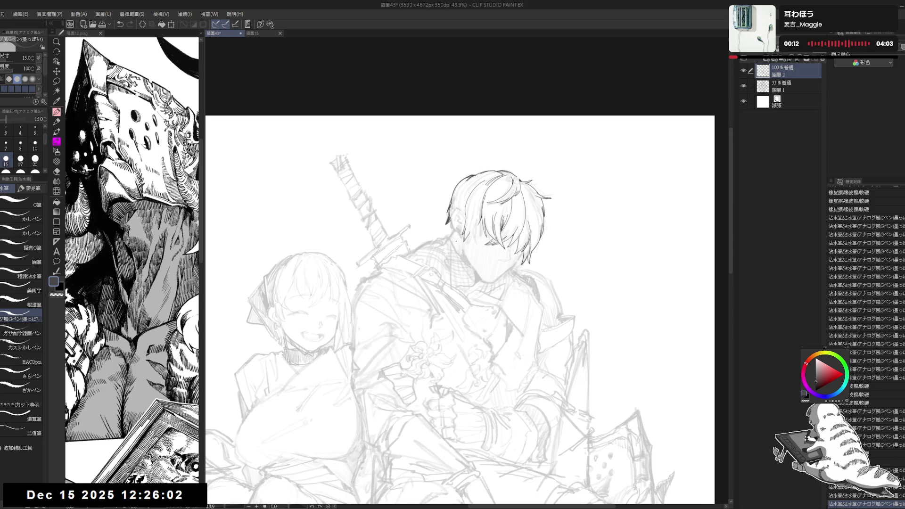
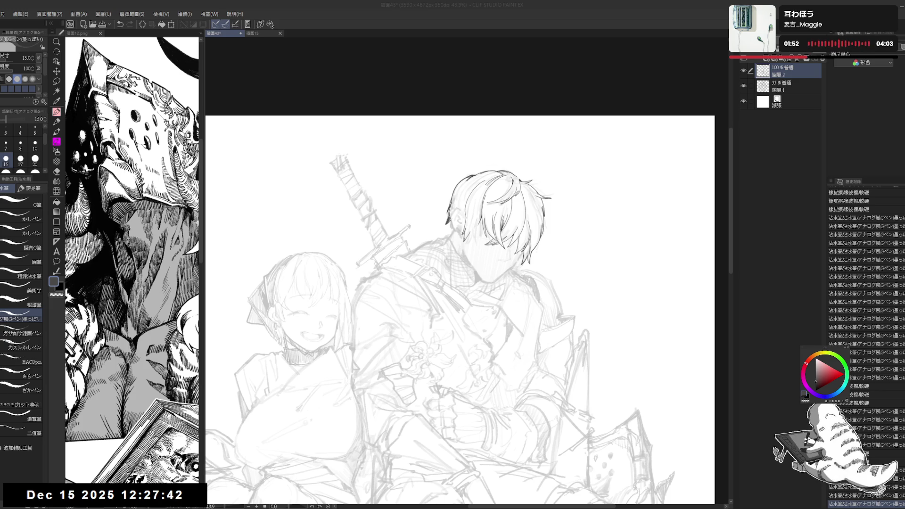
Step: Erase a small stray mark near the hair and tilt the canvas about 9° counter-clockwise
scroll(416, 208, "up", 2)
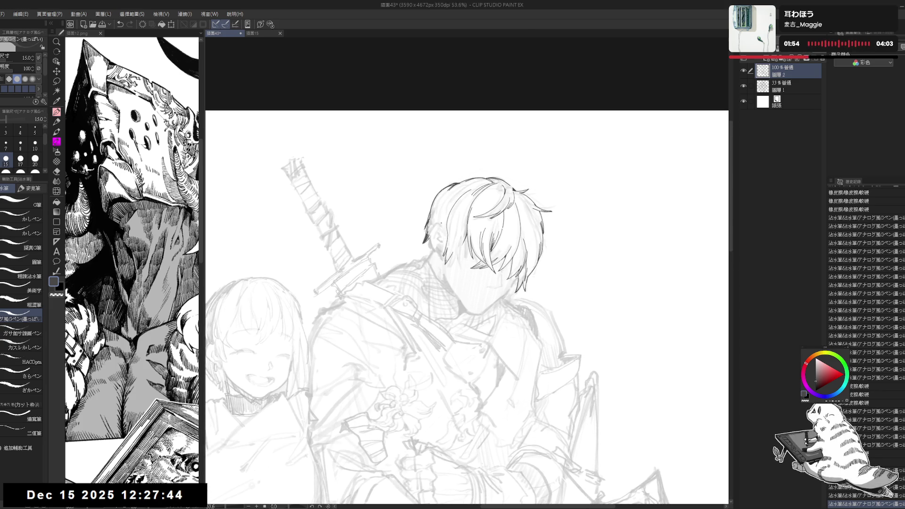
key("ctrl+z")
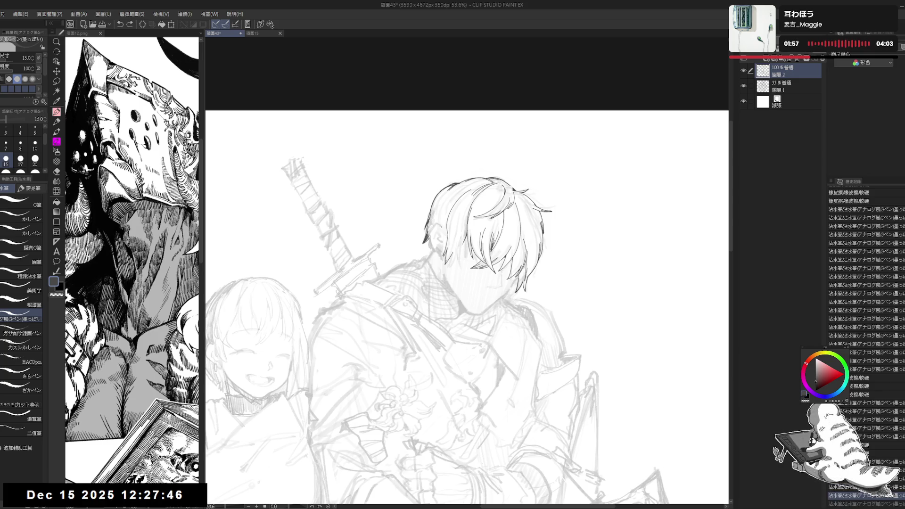
key("ctrl+y")
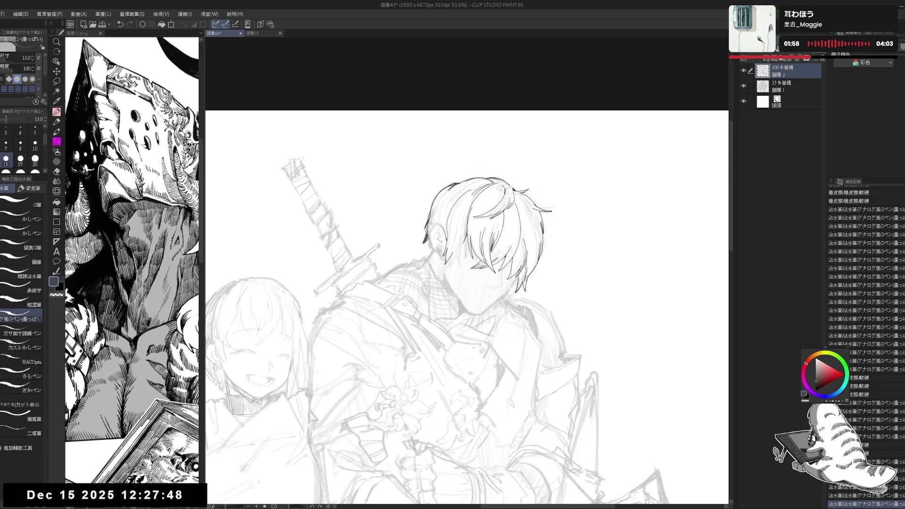
left_click_drag(447, 237, 450, 245)
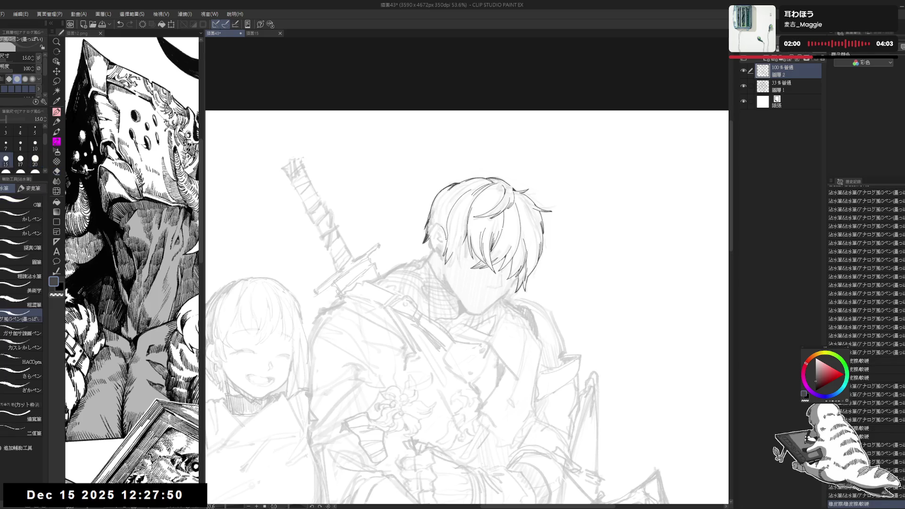
left_click_drag(467, 306, 472, 264)
key("bracketright")
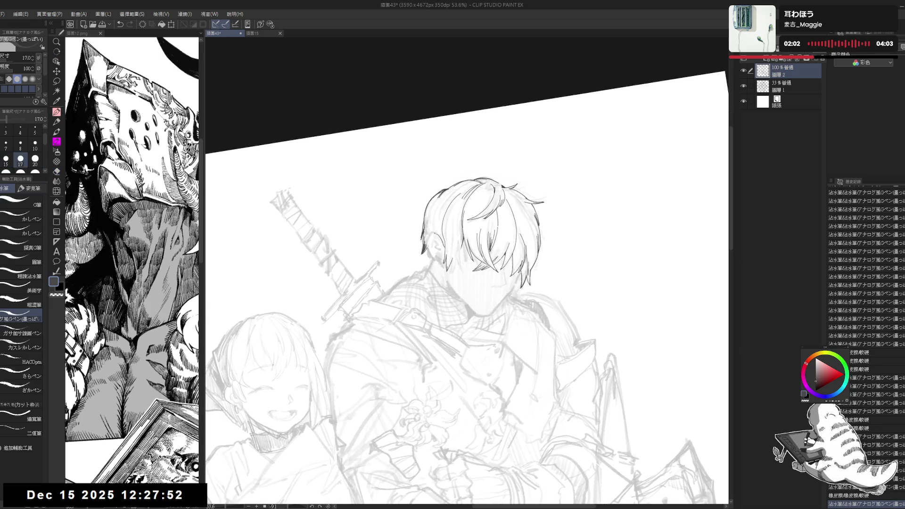
Step: Lighten a dark mark by the ear and add a few tiny ink marks beside it
left_click_drag(429, 235, 435, 244)
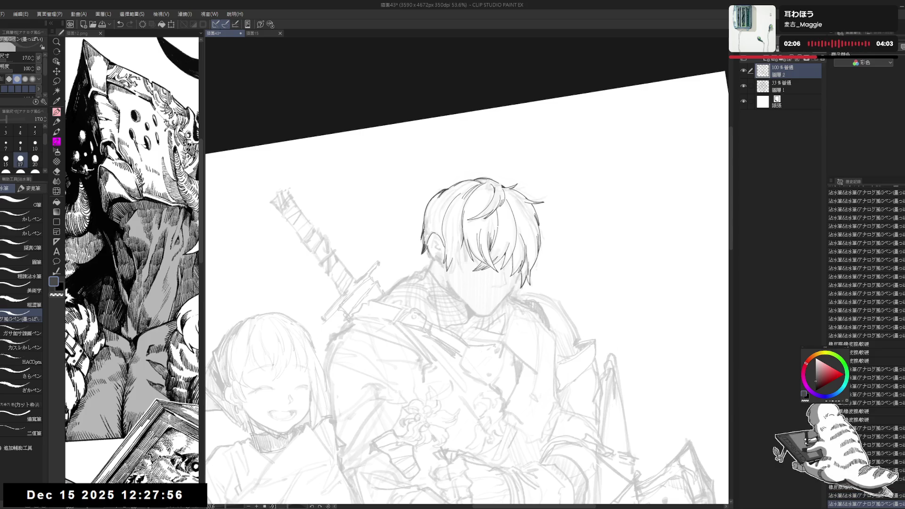
left_click(434, 259)
left_click(432, 259)
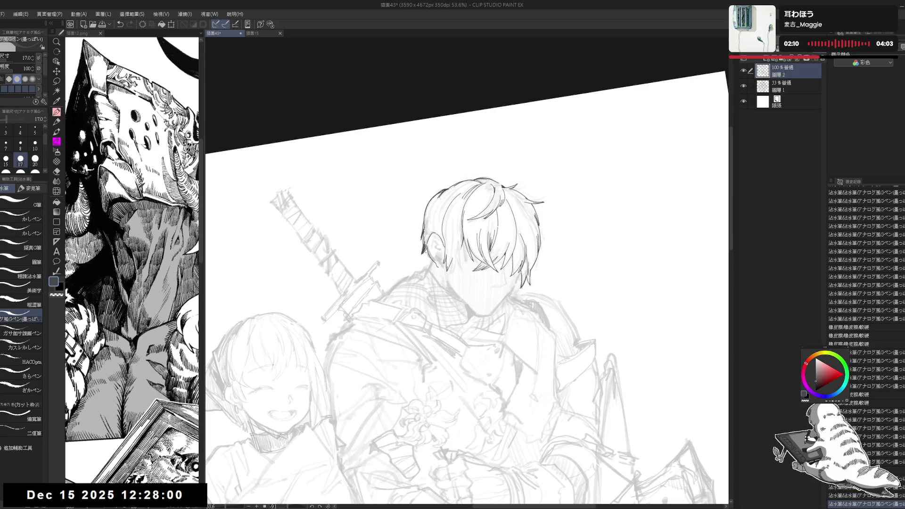
left_click(428, 257)
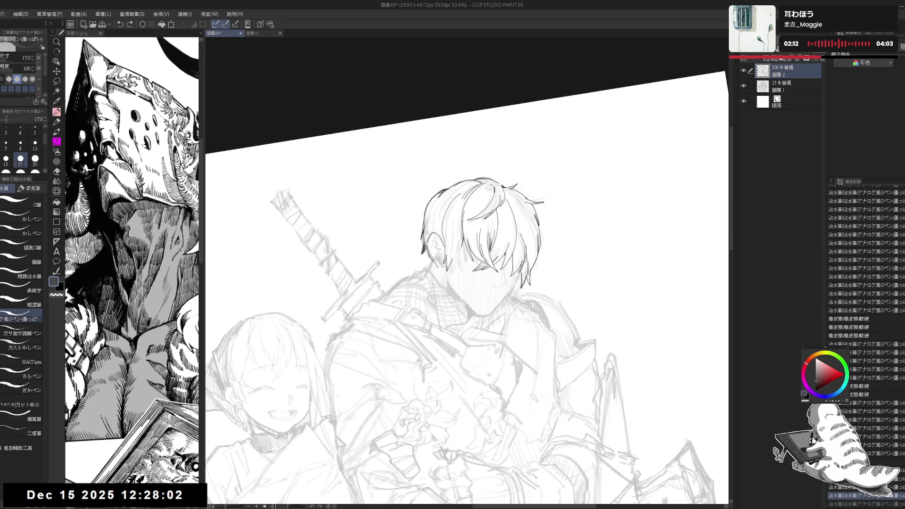
key("ctrl+@")
key("h")
key("h")
Step: Erase stray strokes near the ear and ink a short line there on a re-tilted canvas
mouse_move(408, 277)
left_mouse_down()
mouse_move(430, 230)
mouse_move(438, 264)
left_mouse_up()
key("e")
key("p")
left_click_drag(447, 304, 443, 302)
left_click_drag(433, 244, 436, 252)
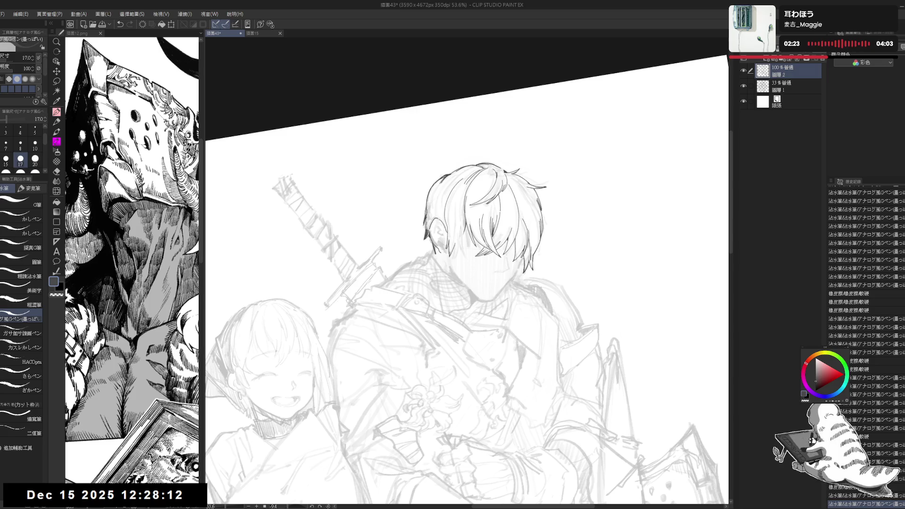
key("r")
left_click_drag(406, 372, 414, 386)
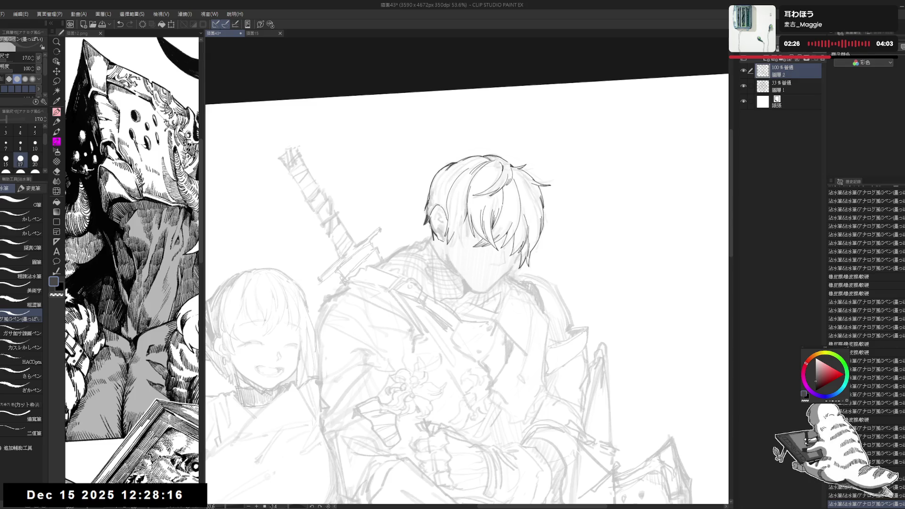
mouse_move(435, 231)
left_mouse_down()
mouse_move(442, 241)
mouse_move(450, 218)
mouse_move(443, 190)
left_mouse_up()
scroll(467, 274, "down", 2)
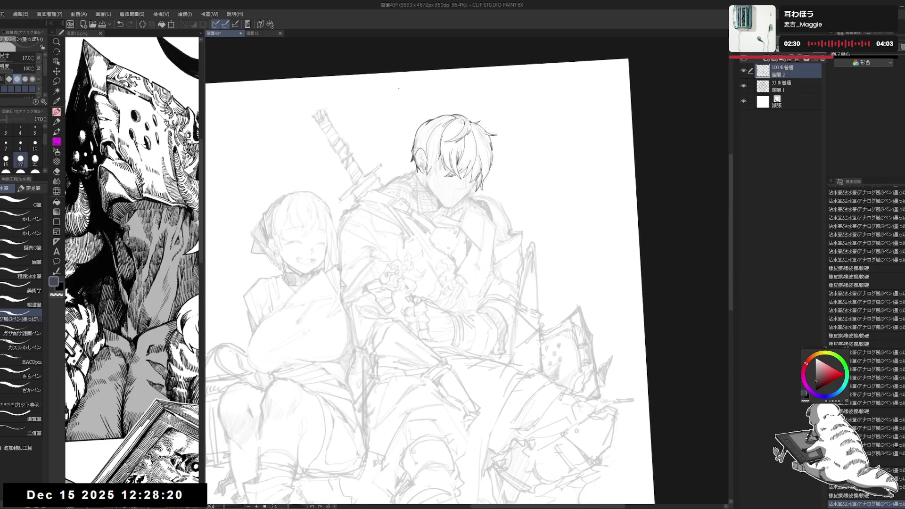
Step: Tilt the canvas about 6.5° and ink short hair strands with the G-pen at size 15
scroll(421, 236, "up", 2)
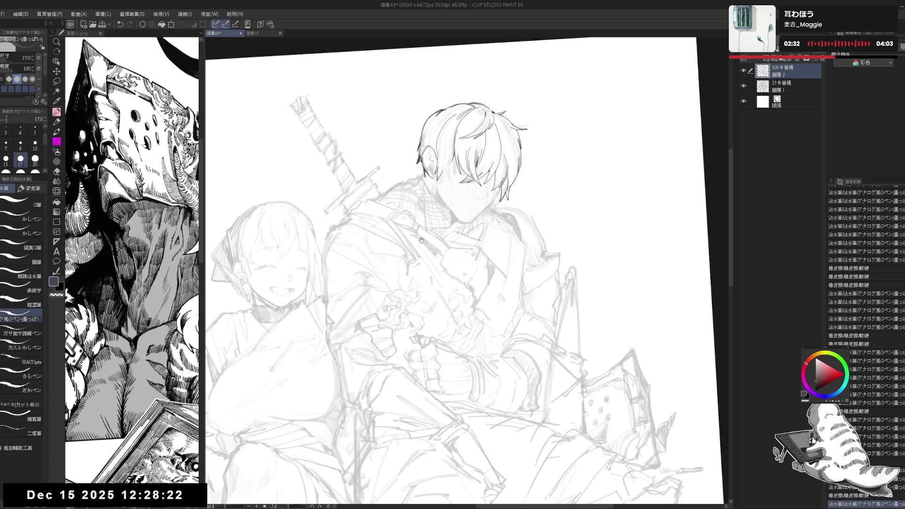
key("ctrl+shift+0")
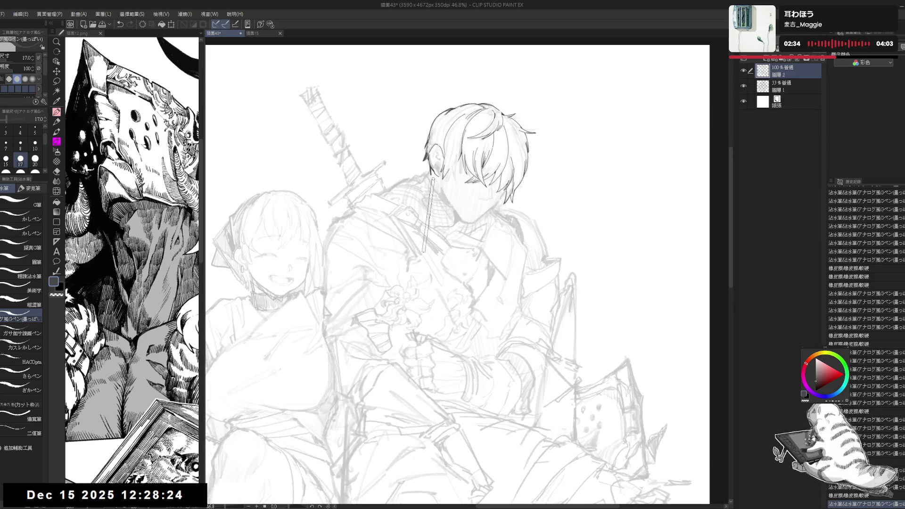
mouse_move(442, 201)
left_mouse_down()
mouse_move(453, 213)
mouse_move(433, 215)
left_mouse_up()
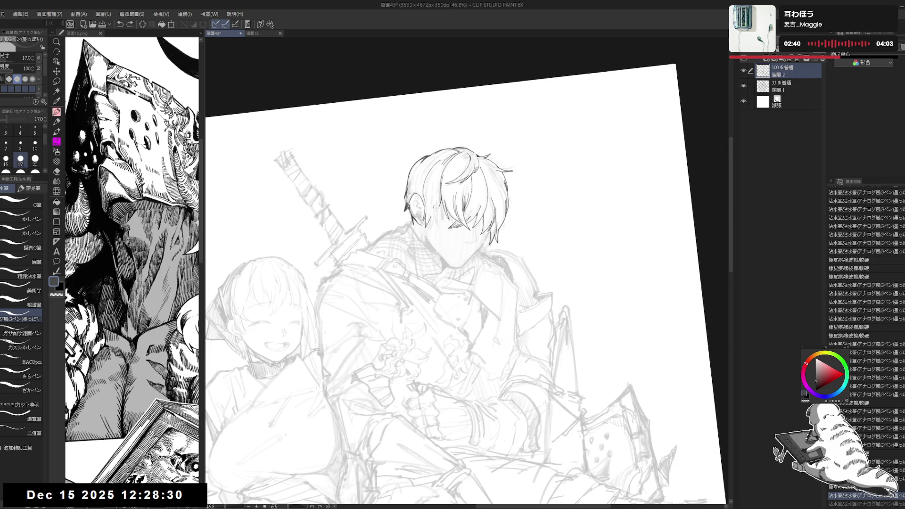
left_click(6, 159)
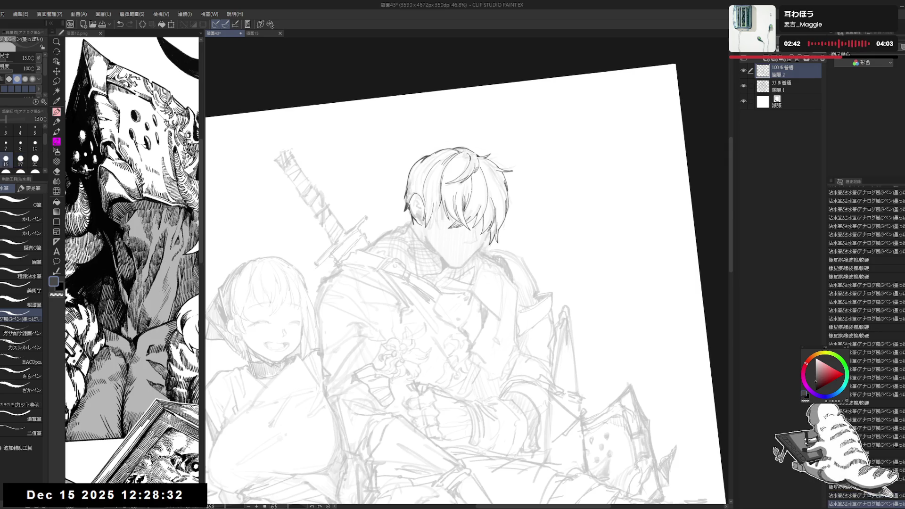
mouse_move(433, 217)
left_mouse_down()
mouse_move(432, 226)
mouse_move(434, 218)
mouse_move(442, 226)
left_mouse_up()
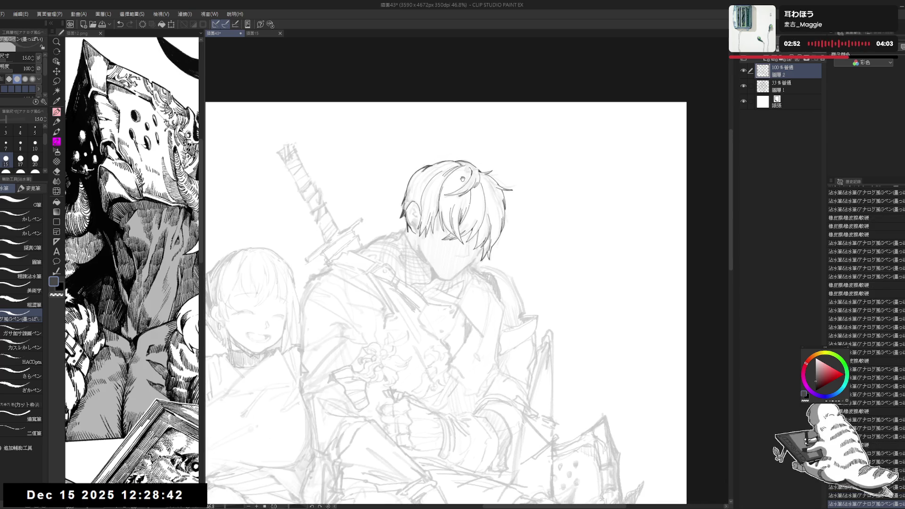
Step: Return the pen to size 17 and erase the stray lines beside the hair
key("e")
key("ctrl+@")
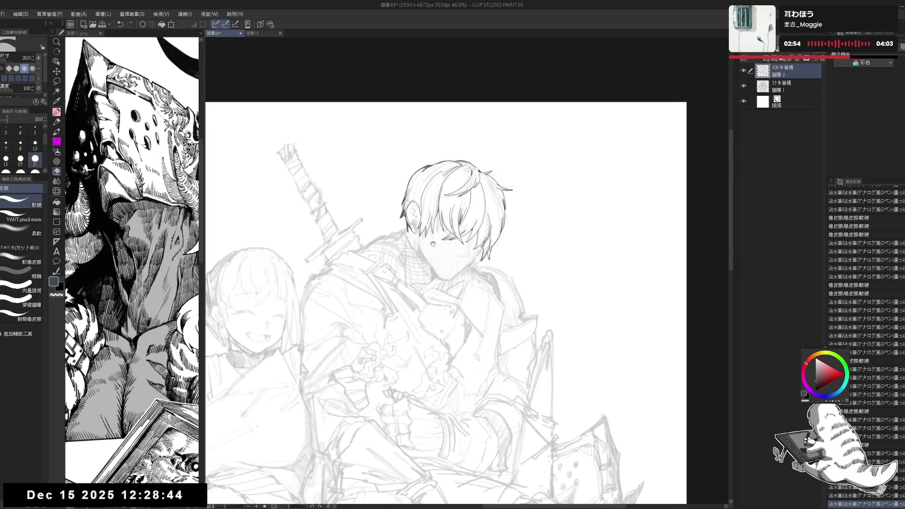
scroll(427, 151, "down", 2)
scroll(420, 302, "up", 3)
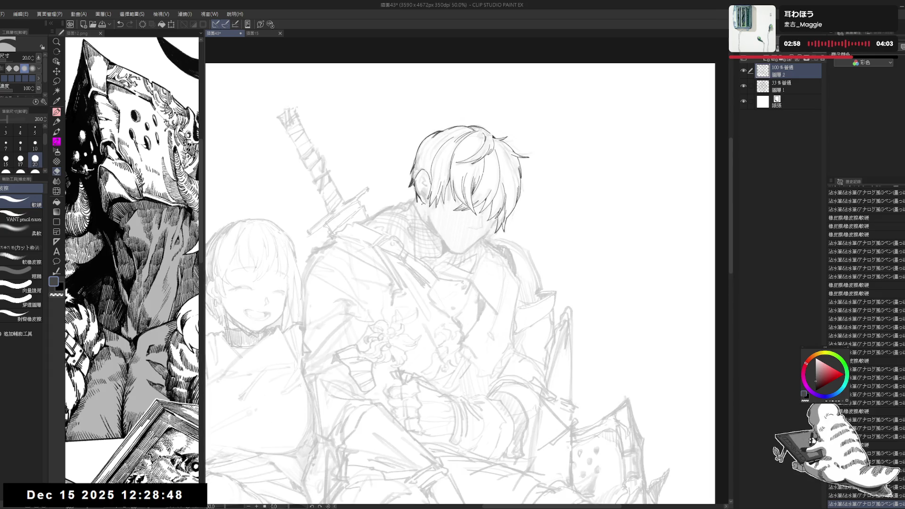
key("p")
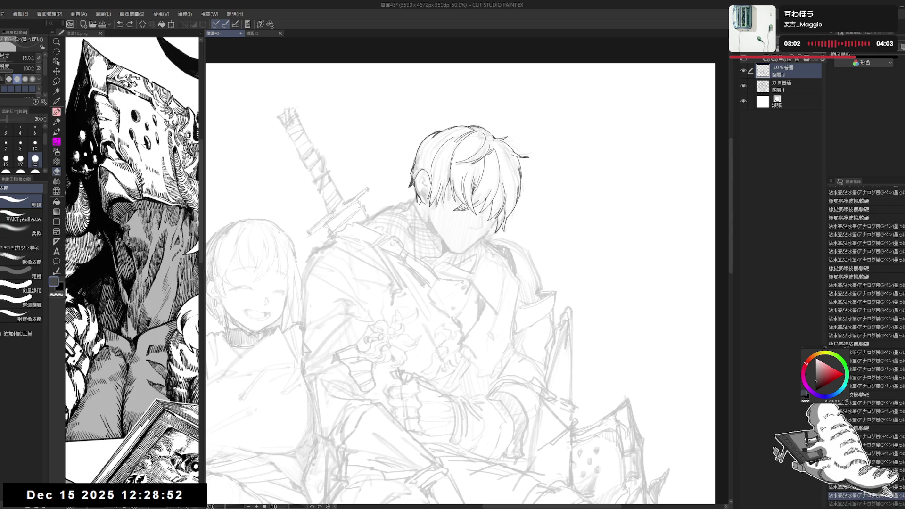
key("bracketright")
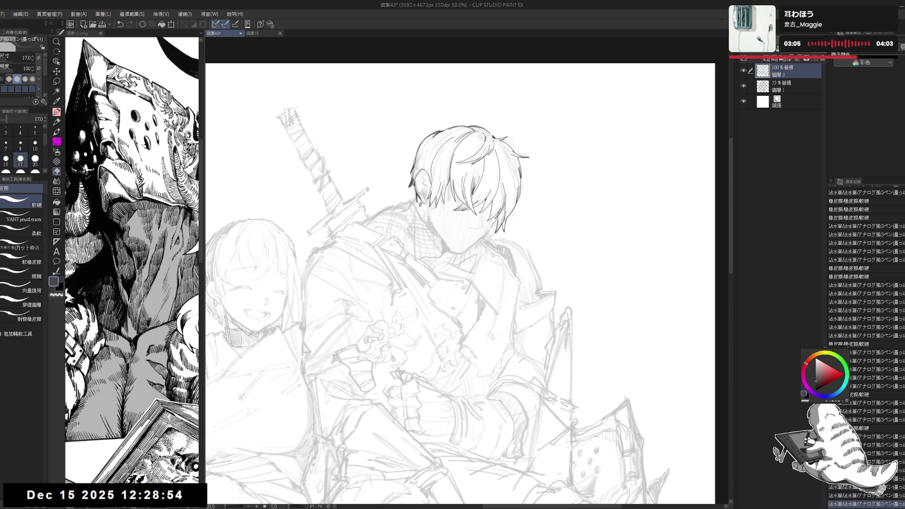
left_click_drag(415, 196, 416, 207)
key("p")
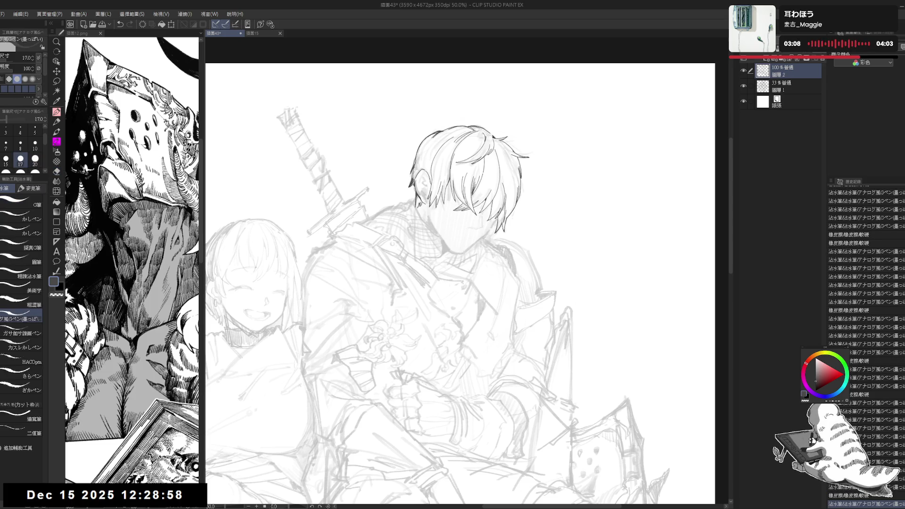
scroll(404, 200, "down", 2)
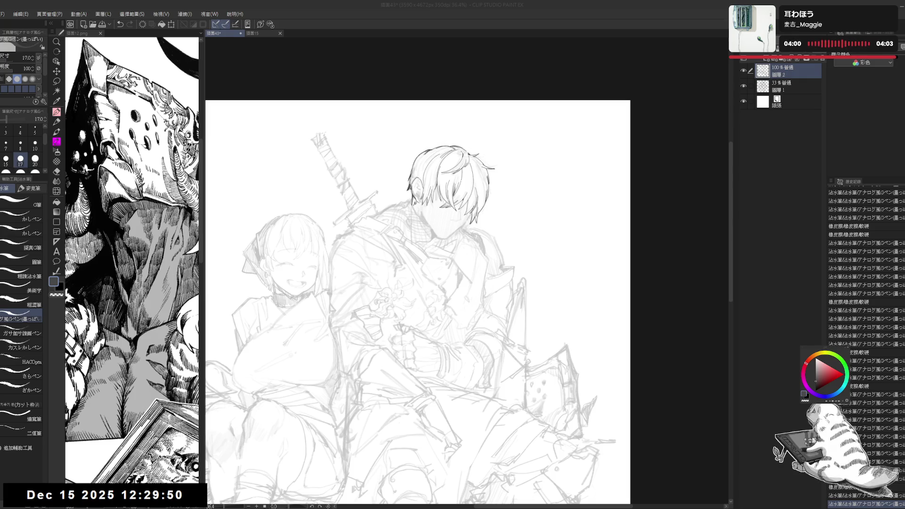
Step: Ink a short stroke along the hair outline, replacing an undone one
scroll(415, 245, "up", 3)
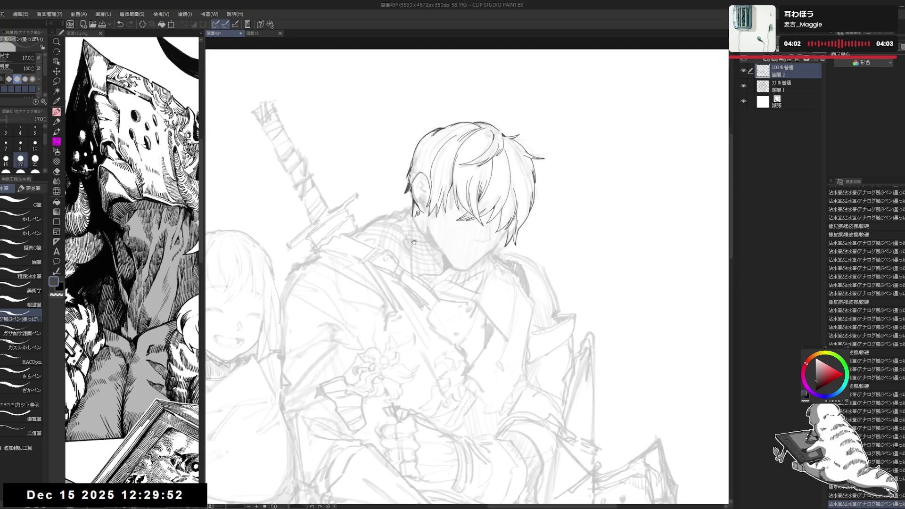
scroll(416, 245, "up", 4)
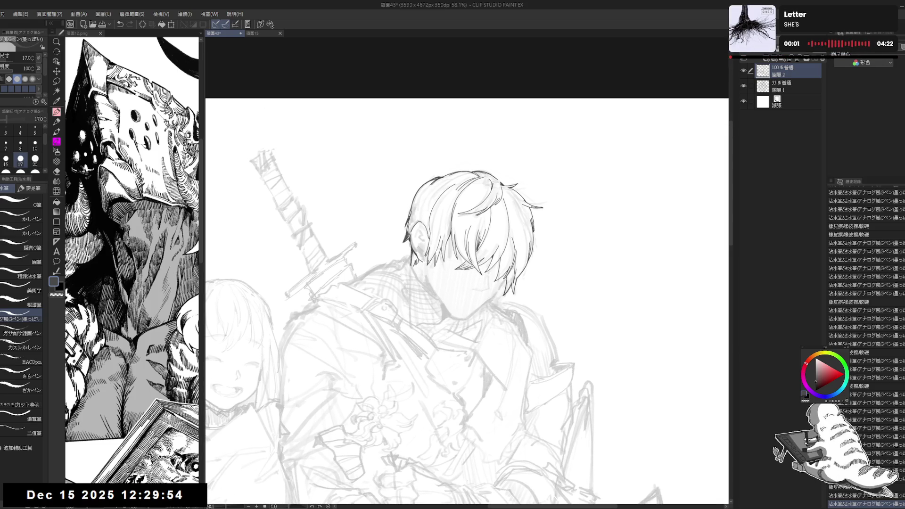
key("e")
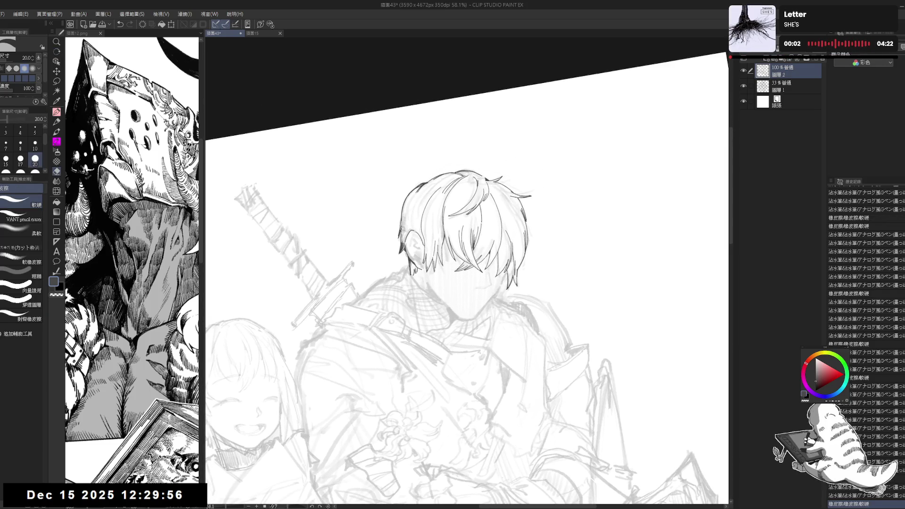
left_click_drag(427, 328, 394, 289)
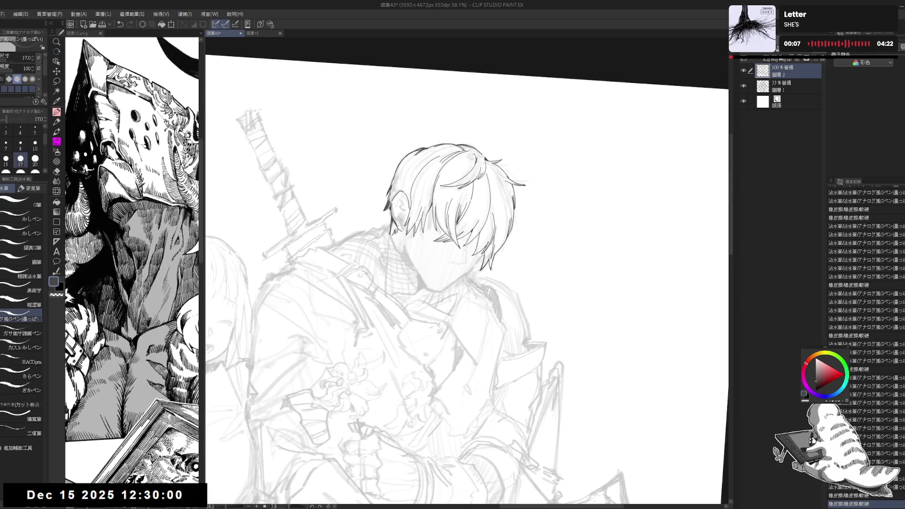
key("ctrl+z")
left_click_drag(397, 227, 400, 216)
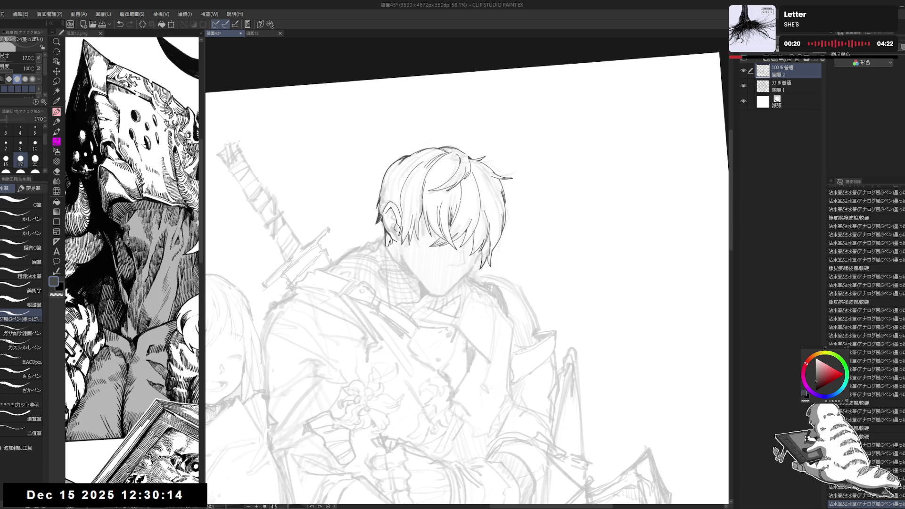
Step: Reset the canvas rotation and mirror the view horizontally and back to check the hair
key("g")
left_click(405, 236)
key("h")
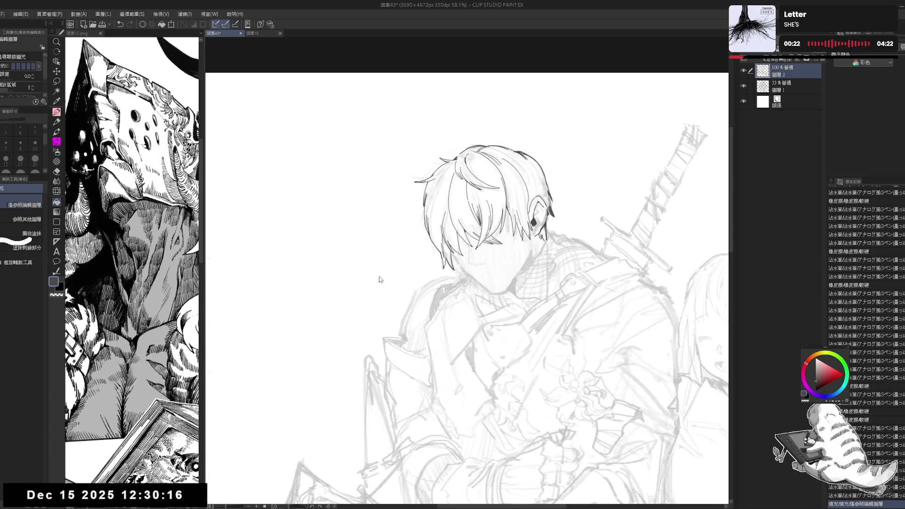
key("h")
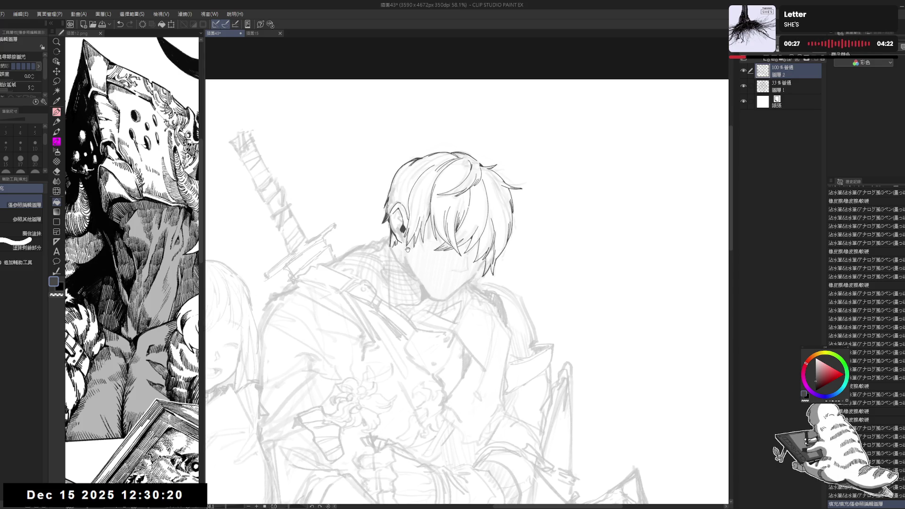
Step: Draw a small ring earring below the boy's ear stud
mouse_move(379, 244)
left_mouse_down()
mouse_move(411, 252)
mouse_move(416, 196)
mouse_move(417, 216)
left_mouse_up()
key("e")
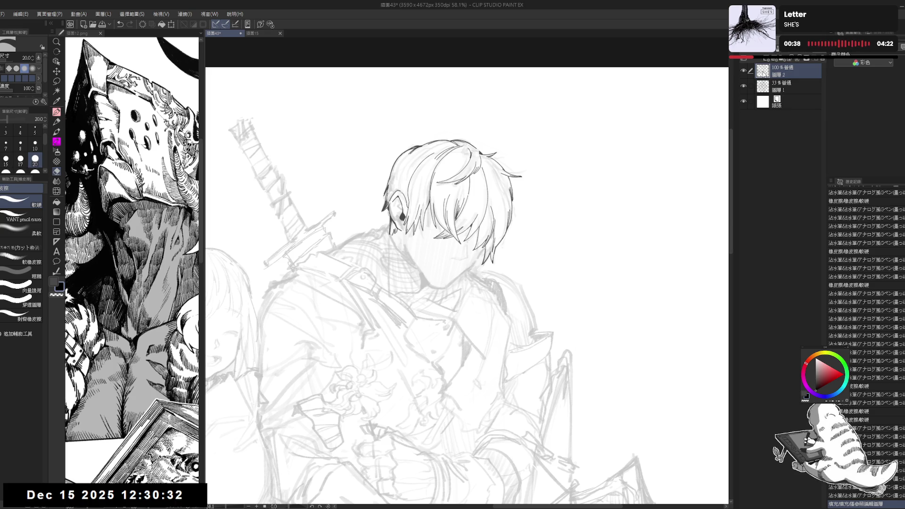
left_click_drag(400, 232, 406, 229)
scroll(409, 323, "down", 2)
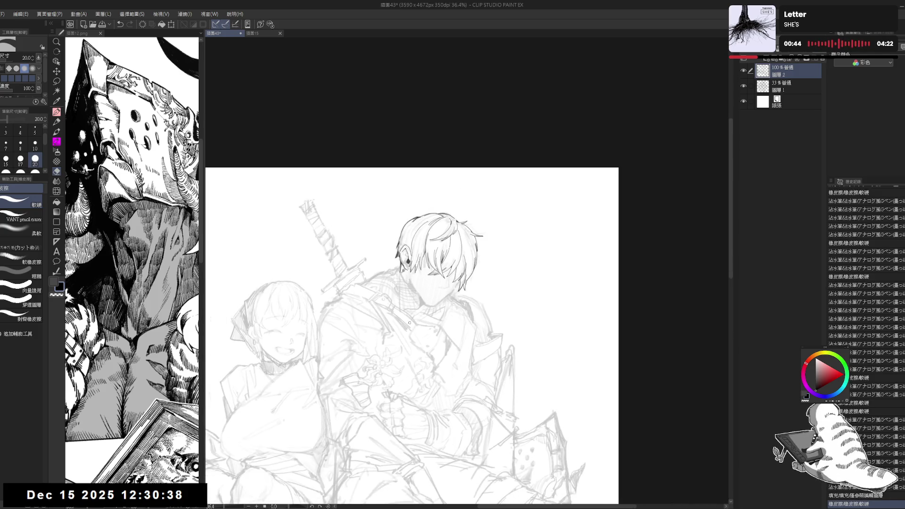
Step: Select and deselect the hair line art, then show the ink layer in black Layer Color
left_click(762, 70, "ctrl")
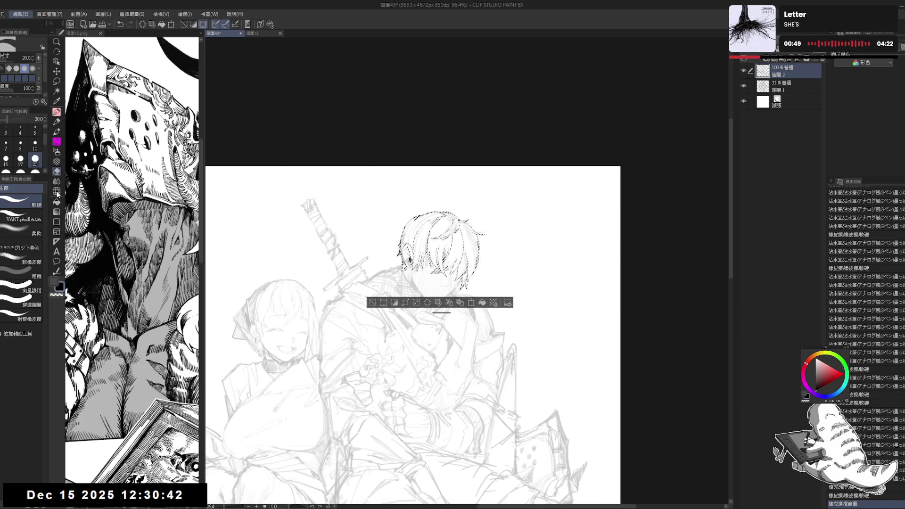
key("ctrl+d")
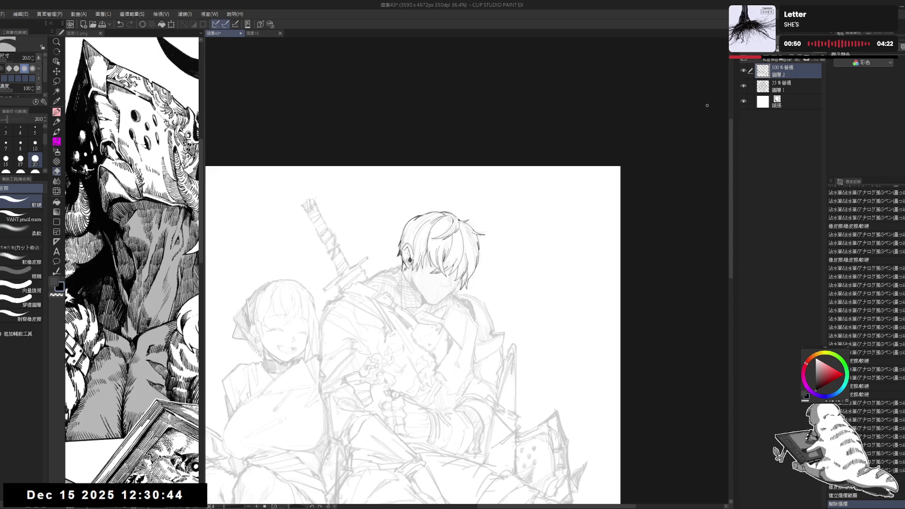
left_click(902, 48)
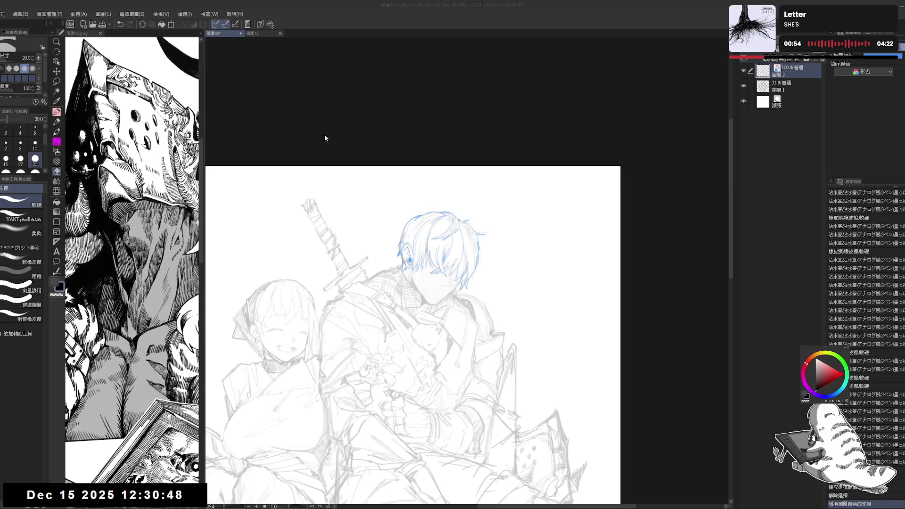
scroll(411, 250, "up", 5)
scroll(431, 257, "down", 3)
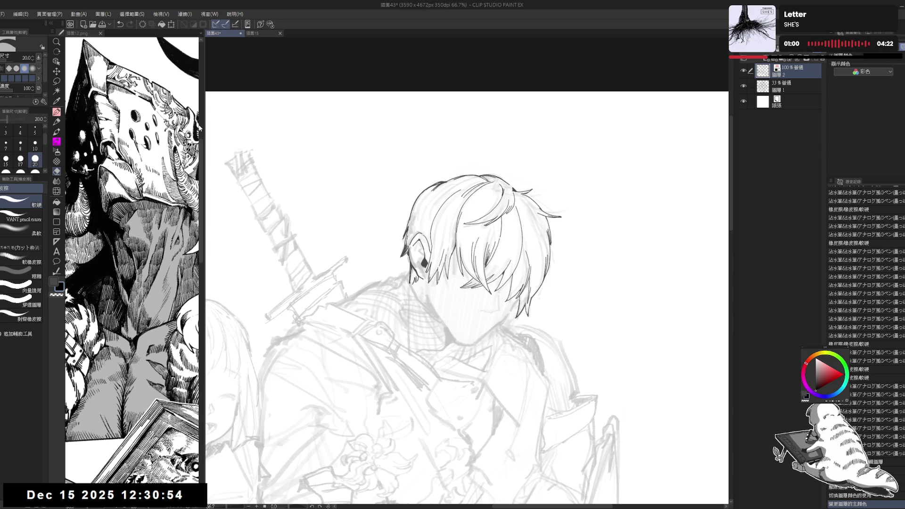
key("alt")
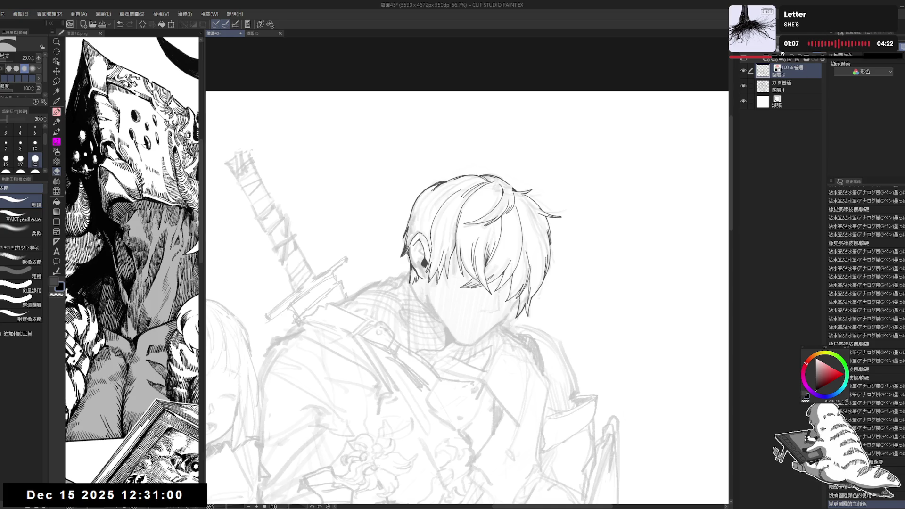
Step: Lock the ink layer's transparent pixels
left_click(804, 58)
scroll(576, 251, "down", 2)
left_click_drag(576, 251, 521, 236)
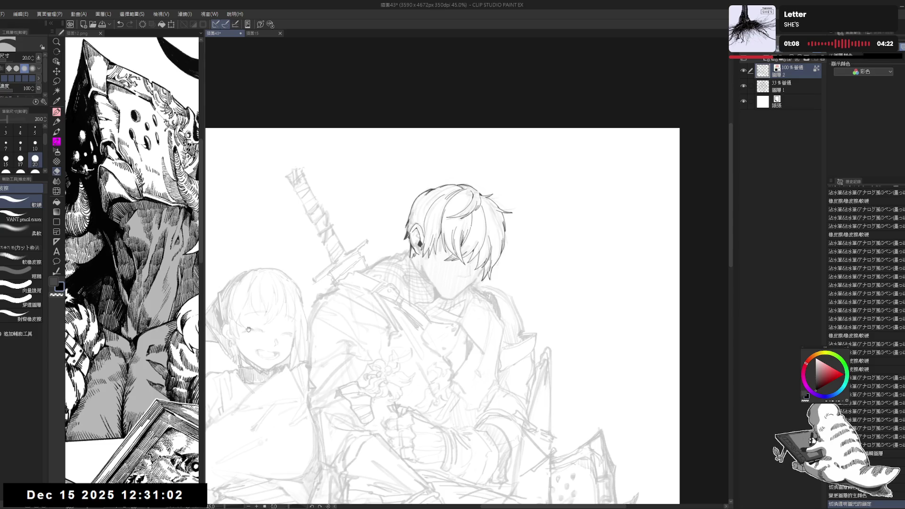
Step: Switch to the inky analog-style pen with the brush size set to 500
key("p")
left_click(29, 202)
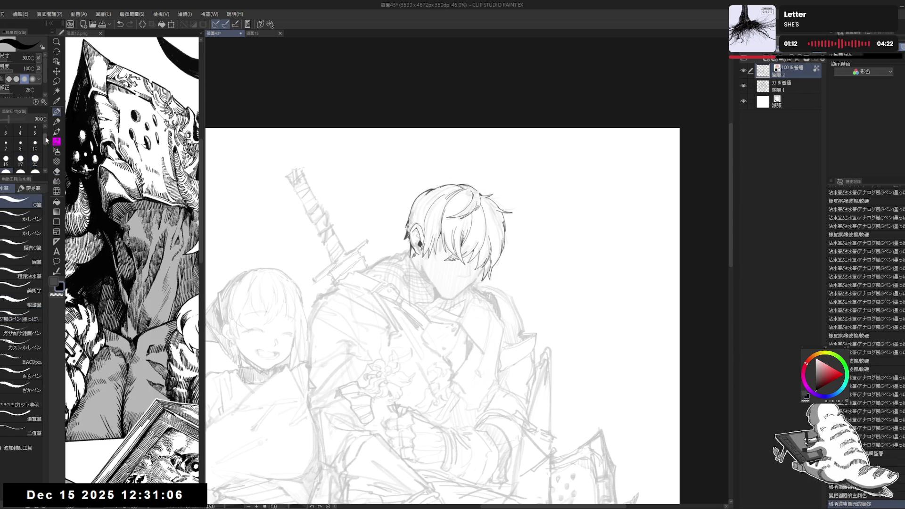
scroll(21, 151, "down", 3)
left_click(35, 168)
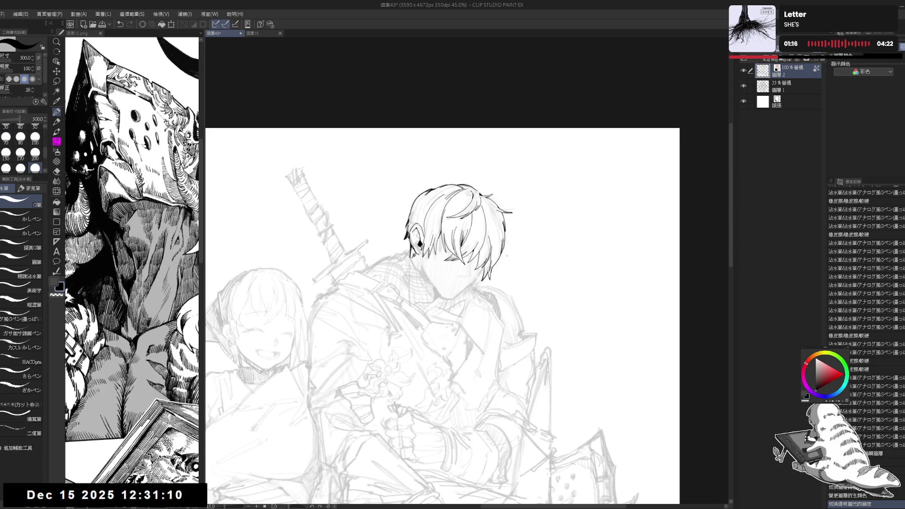
left_click_drag(510, 219, 490, 195)
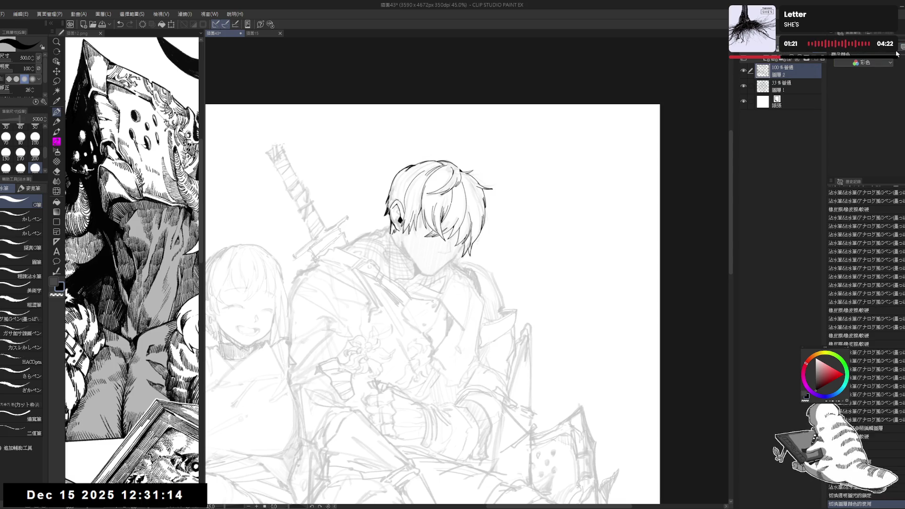
left_click(21, 319)
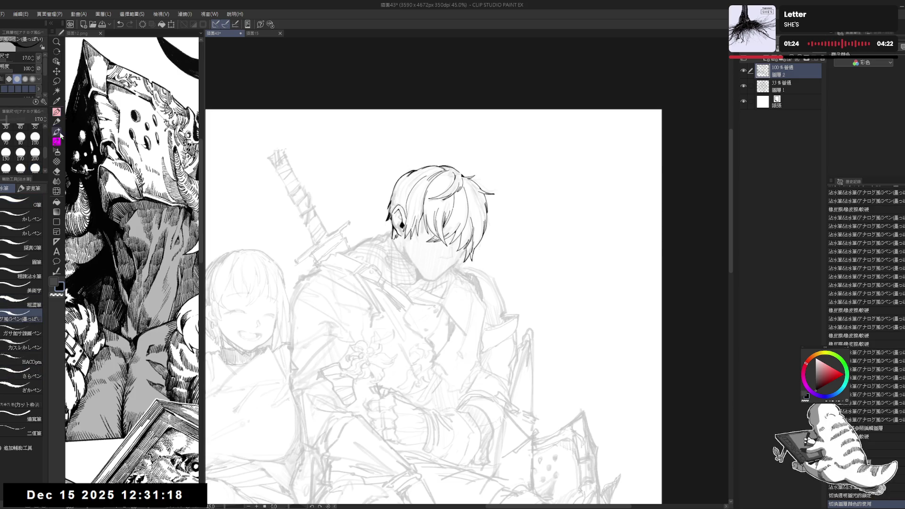
scroll(45, 152, "up", 3)
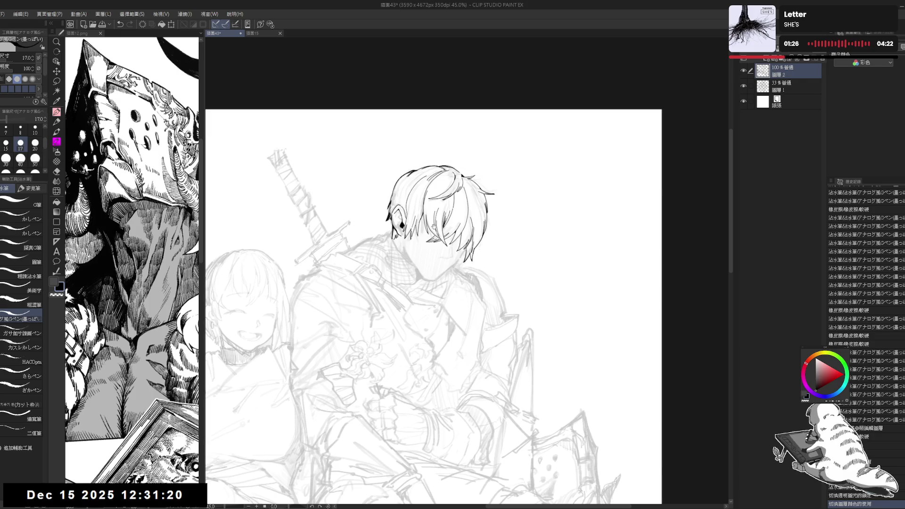
scroll(406, 226, "up", 2)
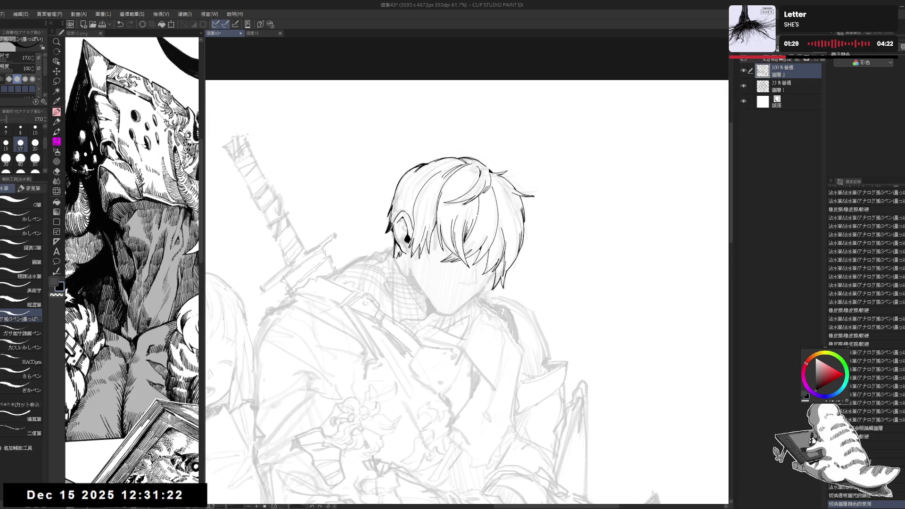
Step: Dab a series of short ink strokes into the hair and near the ear
left_click(403, 224)
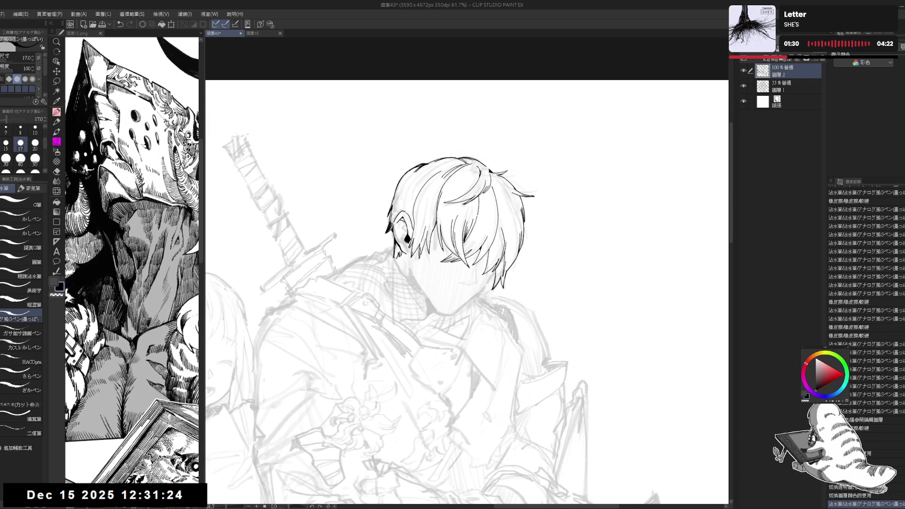
left_click(403, 225)
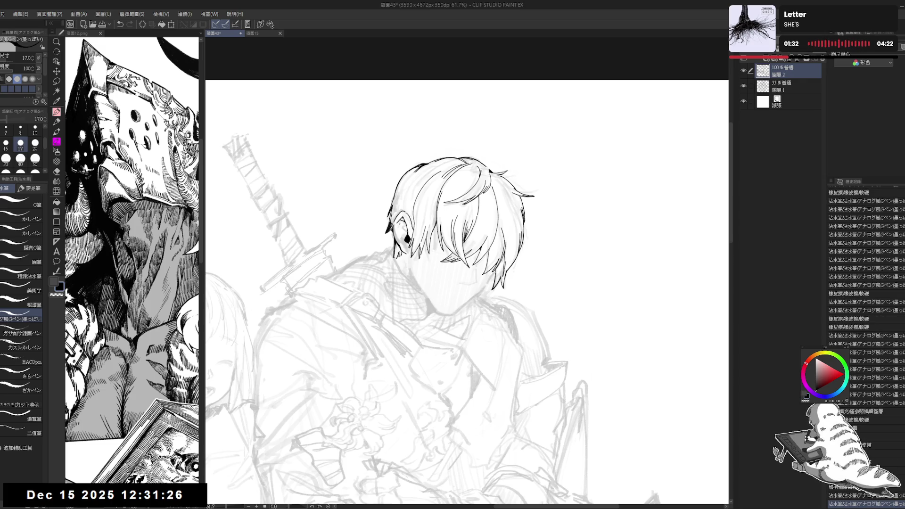
left_click(404, 225)
left_click(403, 226)
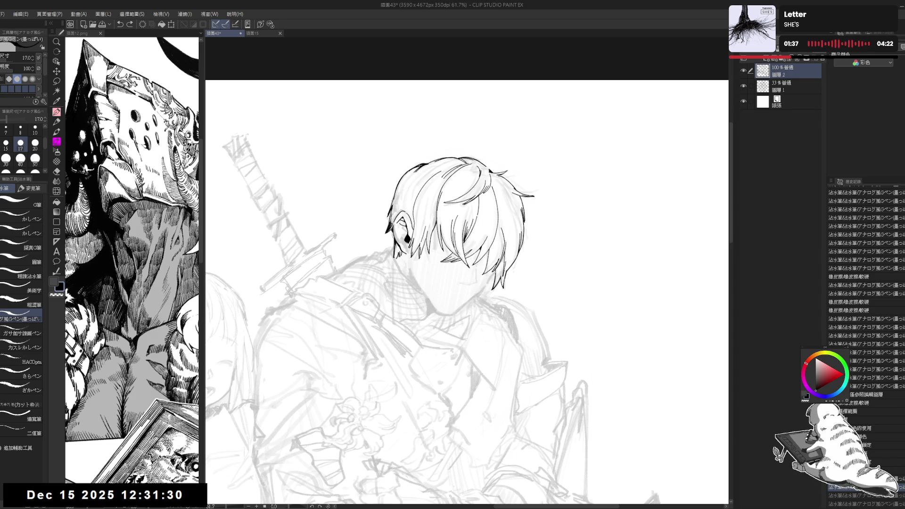
left_click(403, 226)
left_click(403, 225)
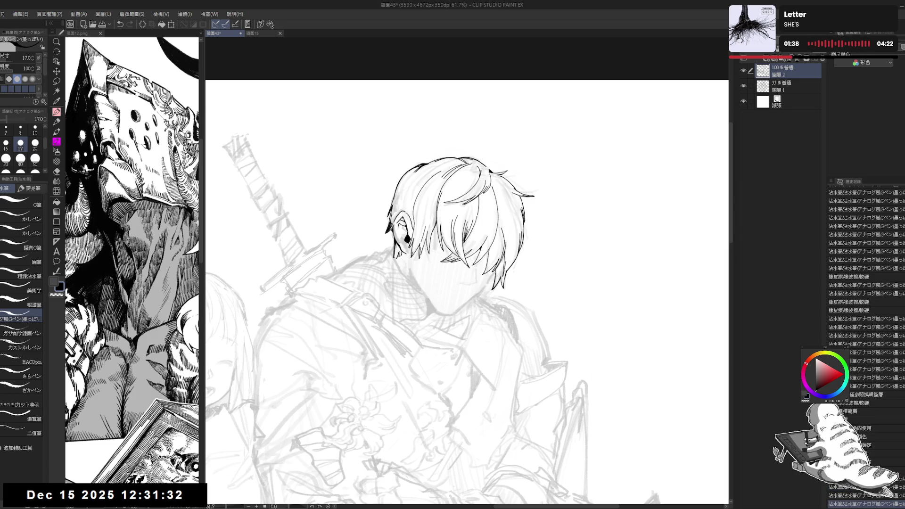
left_click(403, 225)
left_click(406, 258)
left_click(406, 258)
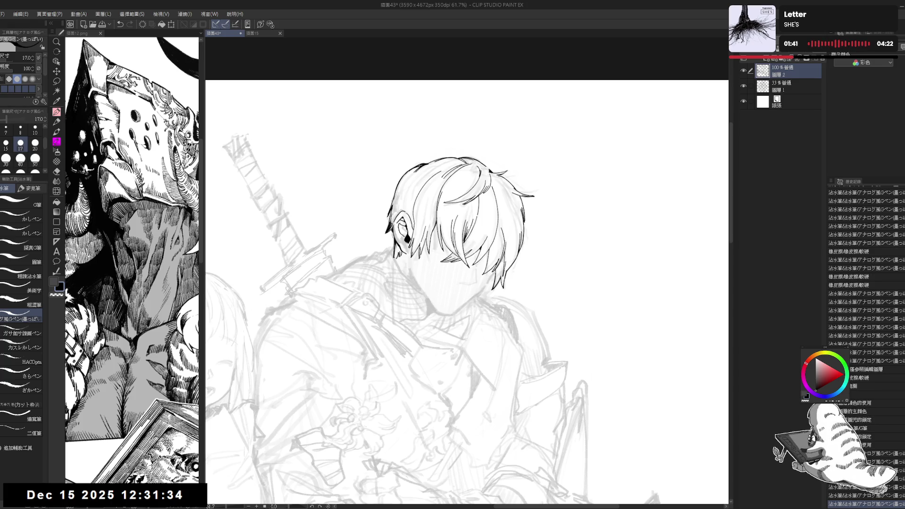
left_click(406, 257)
Step: Replace a misplaced stroke near the ear with two short redrawn strokes
scroll(406, 258, "down", 3)
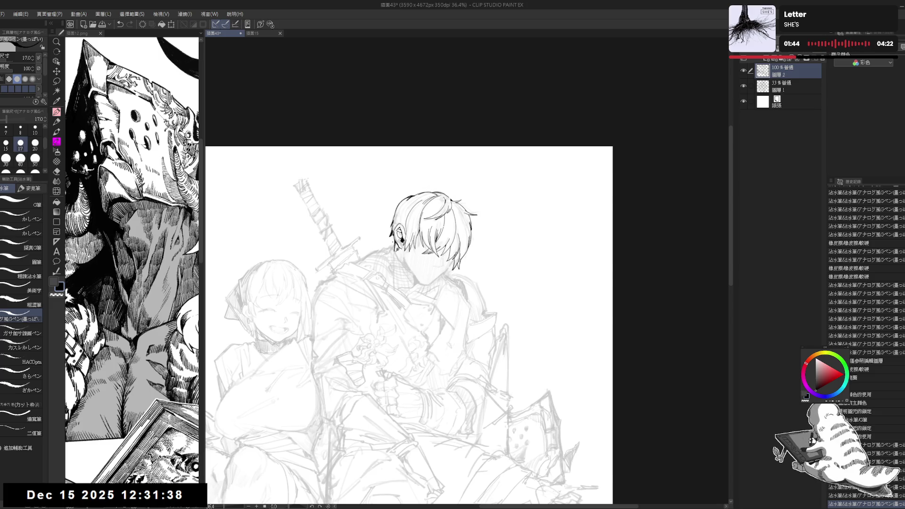
scroll(420, 265, "up", 4)
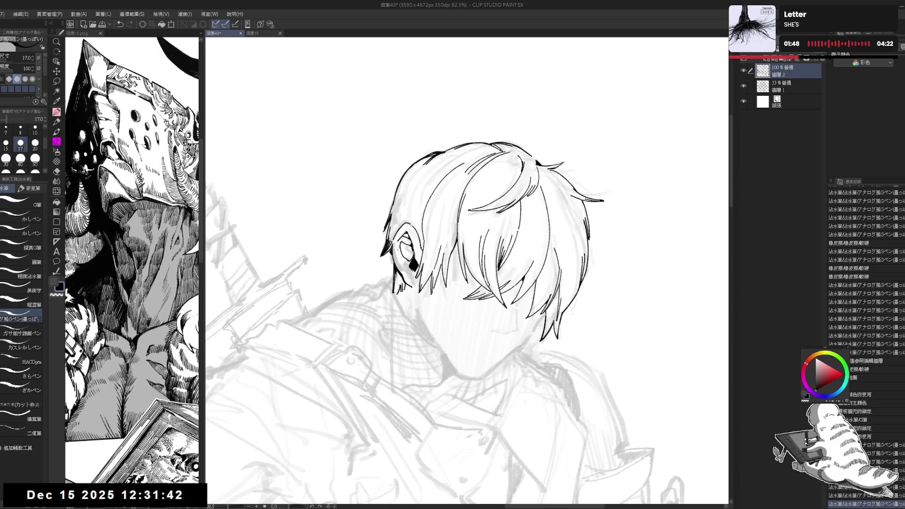
key("ctrl+z")
left_click_drag(398, 249, 399, 260)
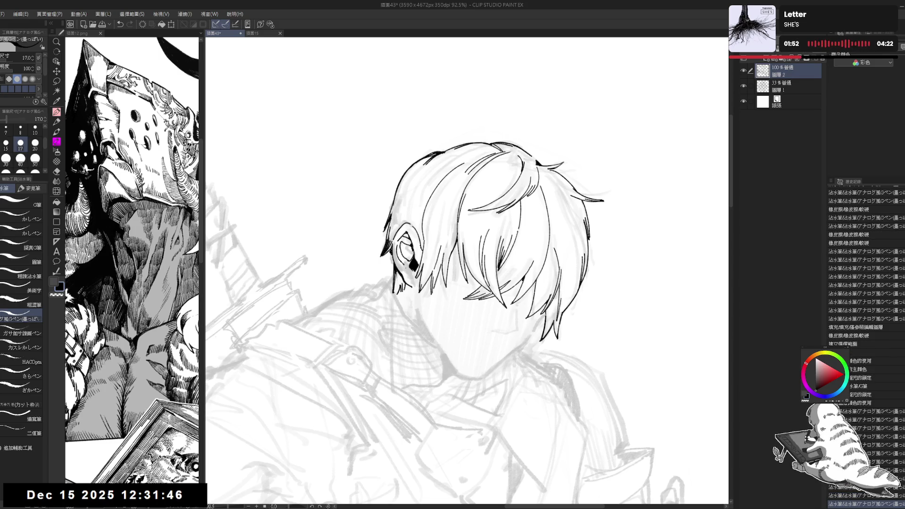
left_click_drag(409, 270, 409, 279)
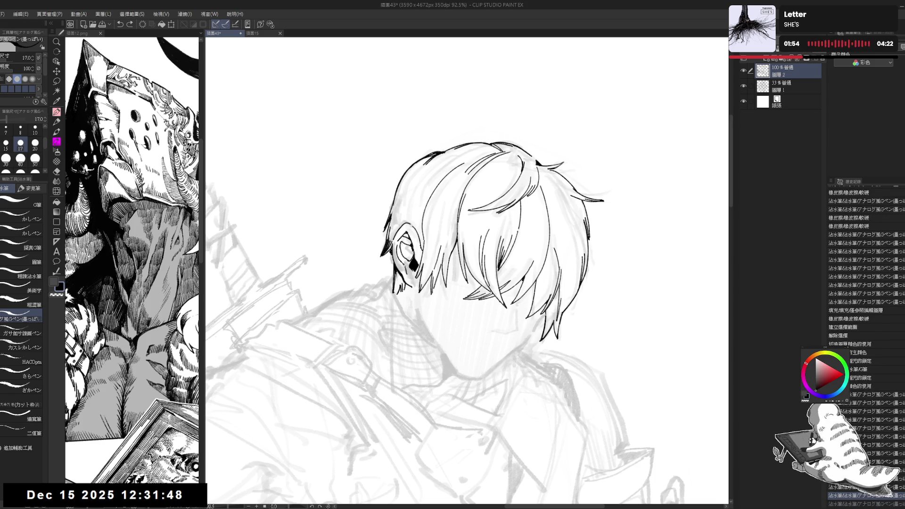
key("ctrl+y")
key("ctrl+y")
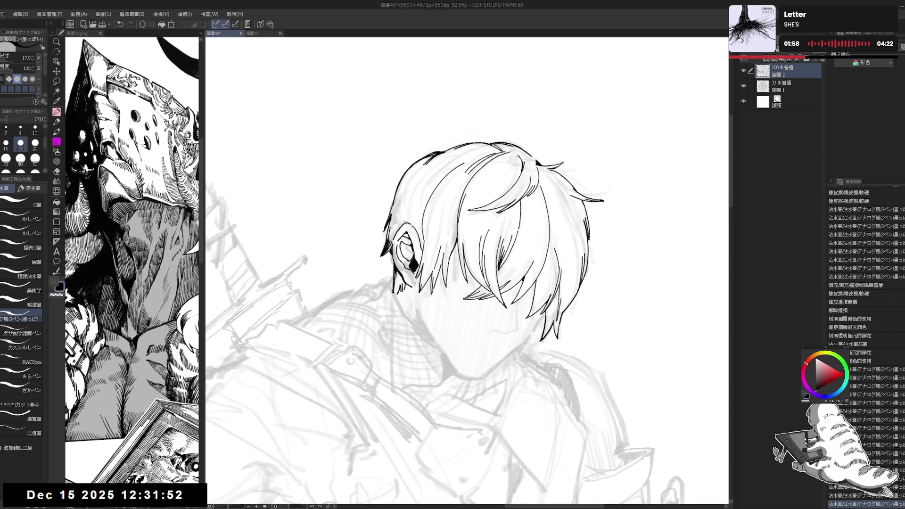
scroll(362, 104, "down", 2)
scroll(384, 194, "down", 2)
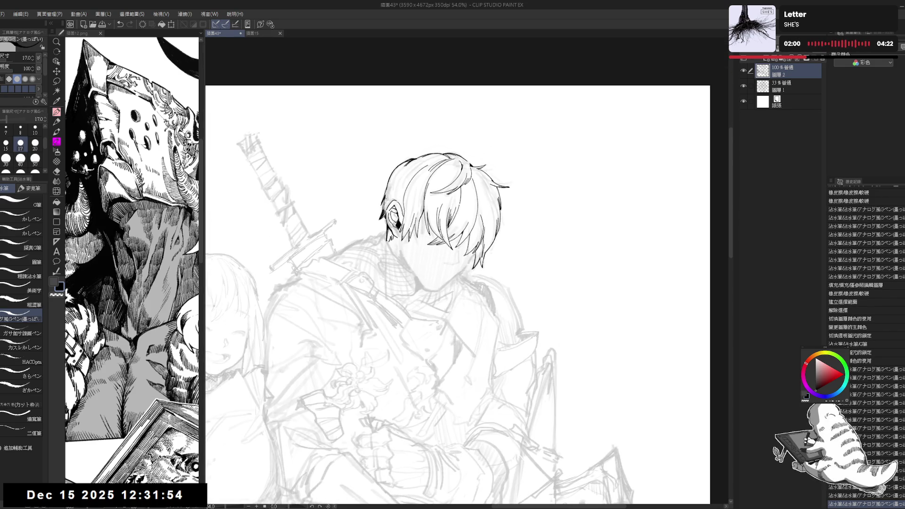
Step: Add an ink stroke to the hair on a tilted page and mirror-check the drawing
left_click_drag(347, 255, 390, 295)
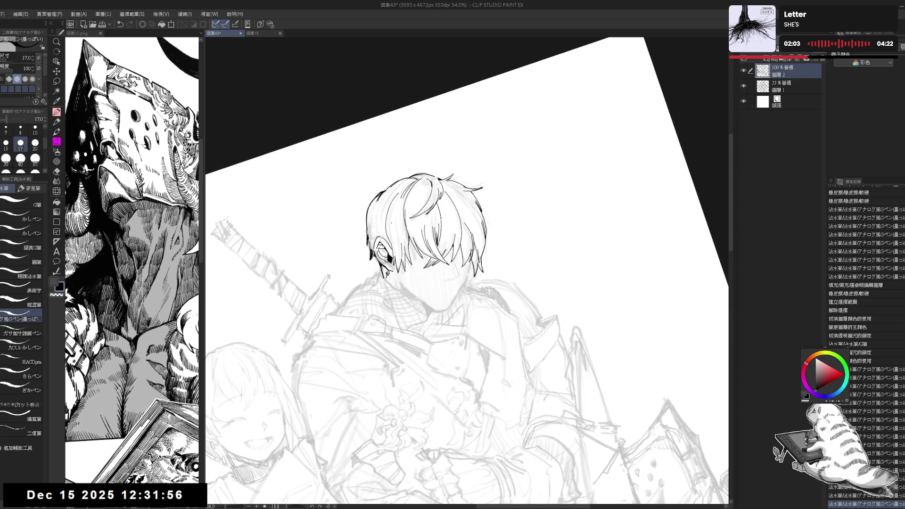
left_click_drag(389, 207, 389, 241)
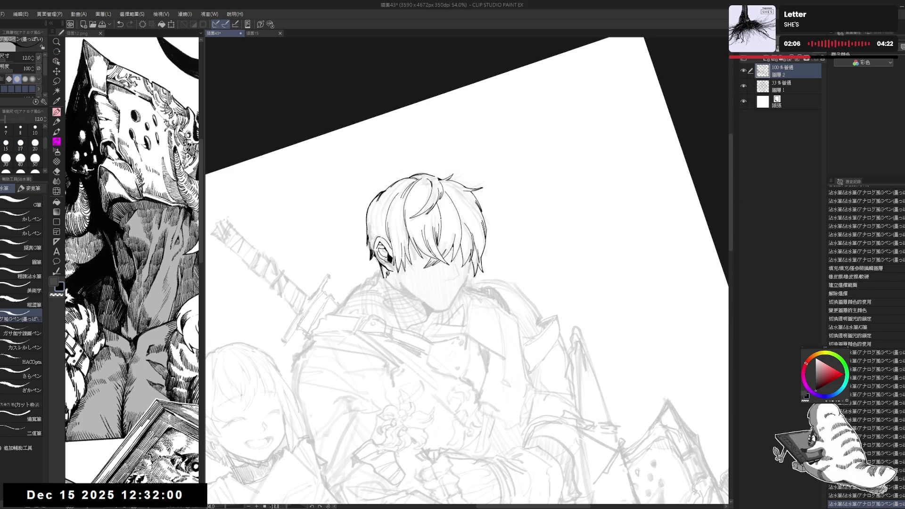
key("ctrl+at")
key("ctrl+0")
key("h")
key("h")
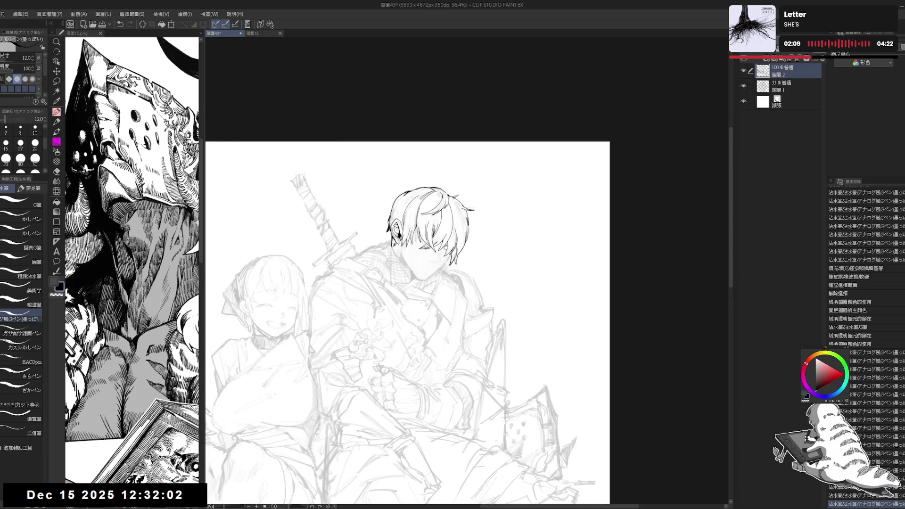
scroll(403, 318, "up", 1)
left_click_drag(329, 346, 358, 359)
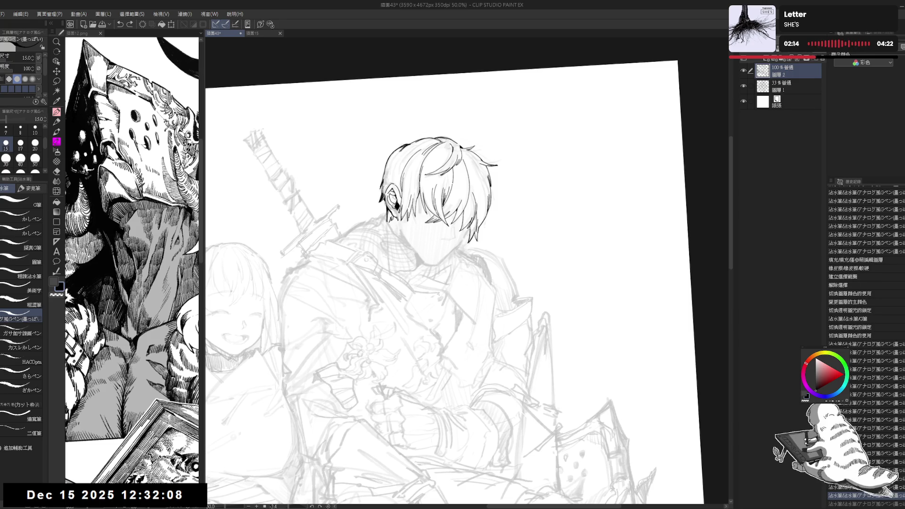
Step: Erase a stray bit of ink and add a short pen stroke to the hair
left_click_drag(401, 247, 414, 311)
left_click_drag(469, 229, 390, 324)
key("e")
left_click(457, 198)
key("r")
left_click_drag(457, 197, 429, 333)
key("p")
left_click(439, 236)
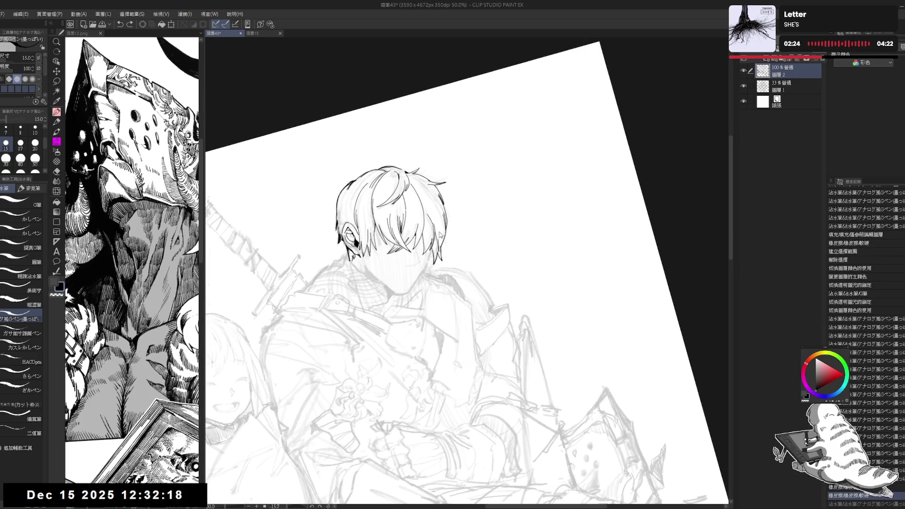
left_click_drag(440, 233, 440, 246)
Step: Recentre the upright page and erase a small bit of the line art
key("ctrl+0")
left_click_drag(455, 206, 461, 182)
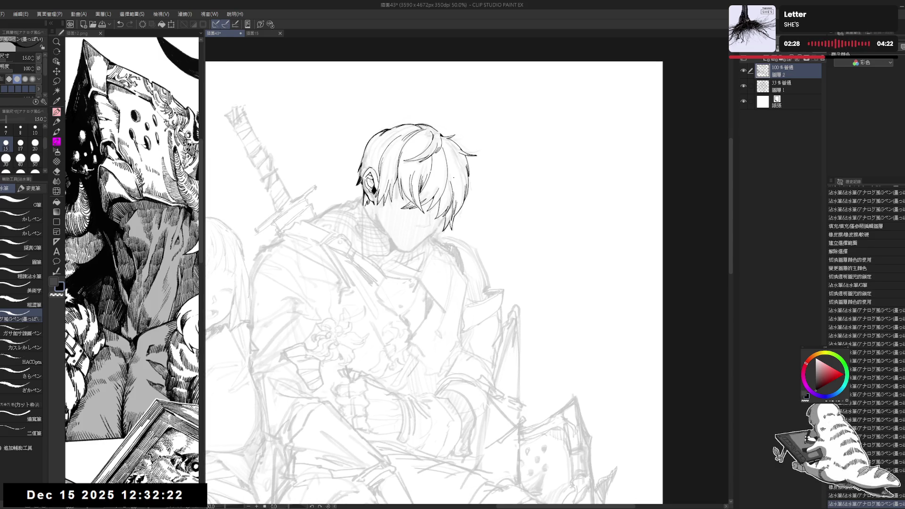
scroll(451, 179, "down", 1)
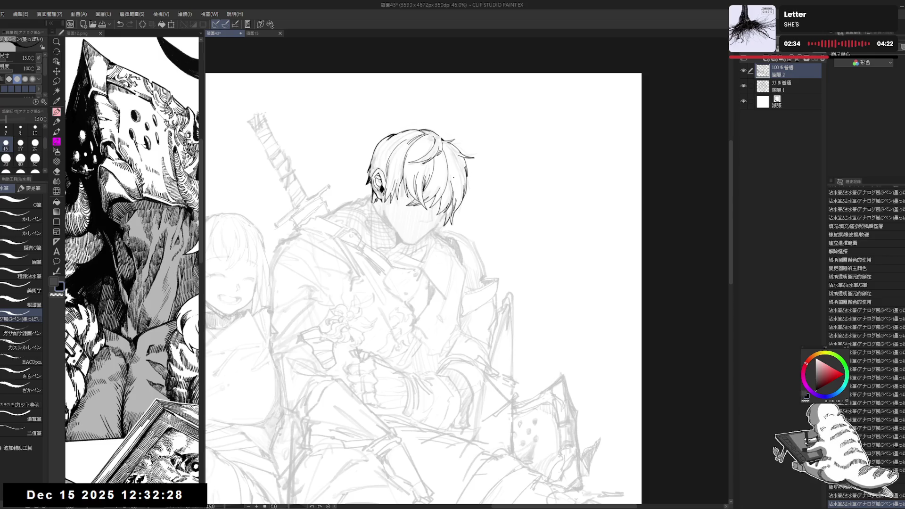
left_click_drag(434, 215, 447, 216)
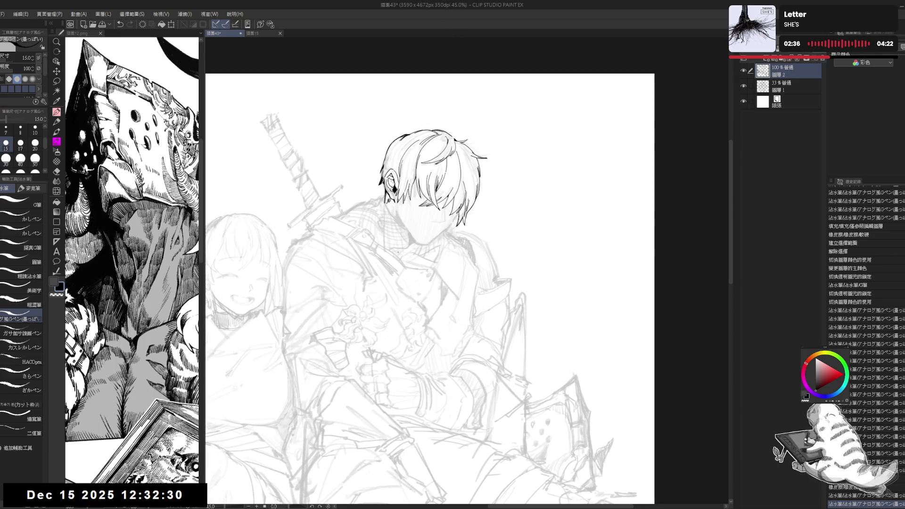
left_click_drag(439, 283, 448, 292)
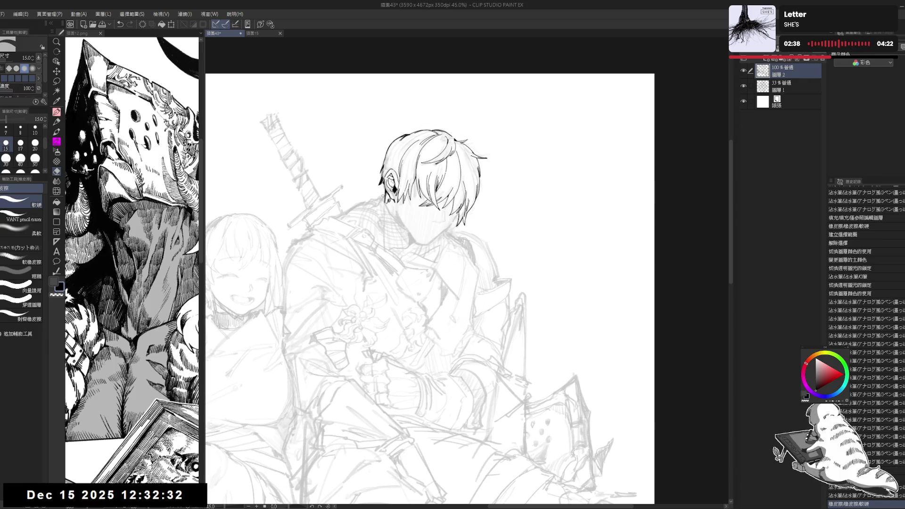
Step: Fill a small enclosed area with black and dab small ink marks on the face
left_click_drag(425, 217, 429, 222)
left_click(385, 196)
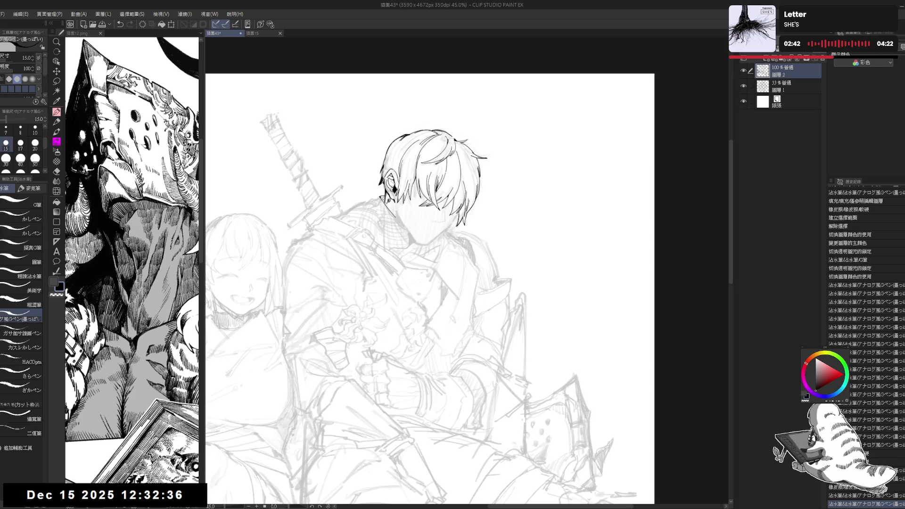
key("r")
mouse_move(330, 352)
left_mouse_down()
mouse_move(338, 341)
mouse_move(346, 358)
left_mouse_up()
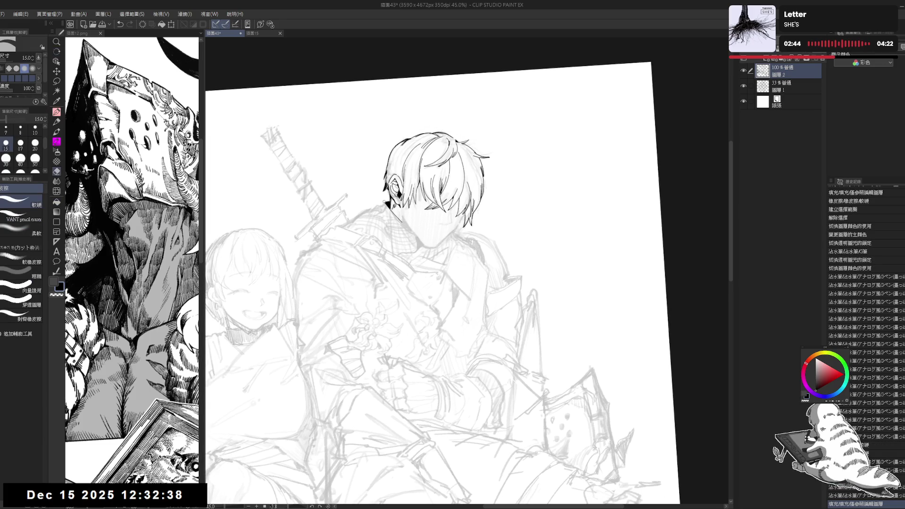
key("r")
mouse_move(410, 245)
left_mouse_down()
mouse_move(418, 216)
mouse_move(398, 194)
left_mouse_up()
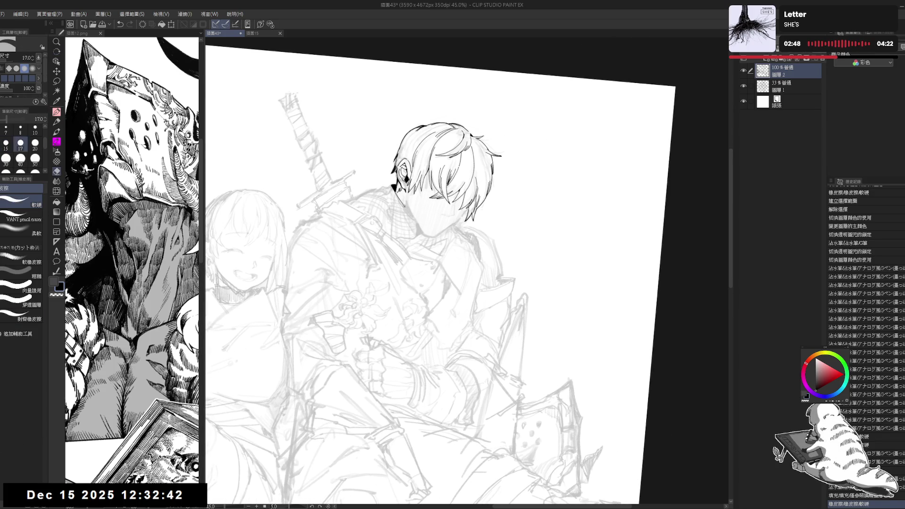
key("p")
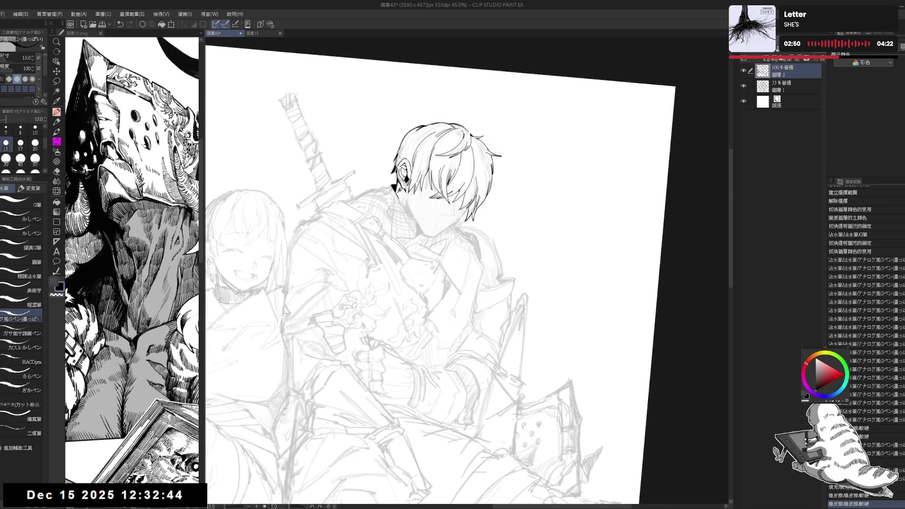
left_click(409, 215)
left_click(410, 216)
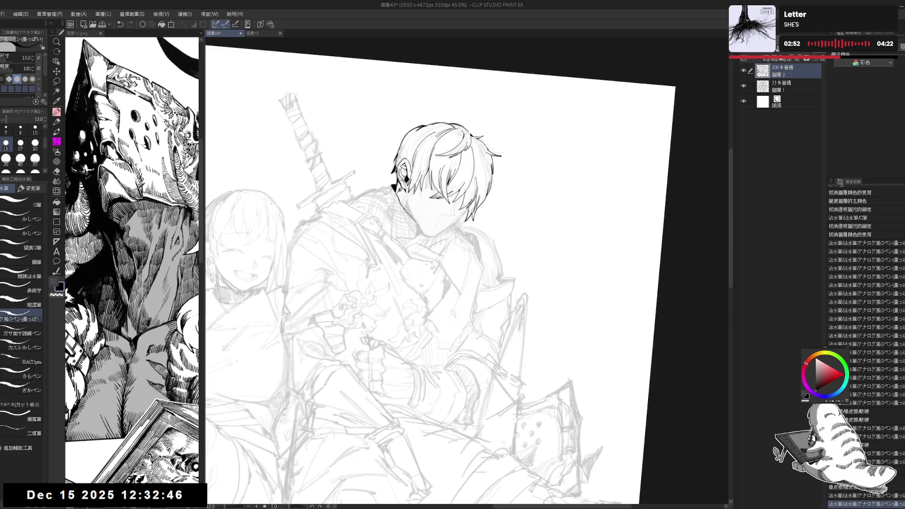
Step: Ink the line of the boy's chin and jaw
key("ctrl+@")
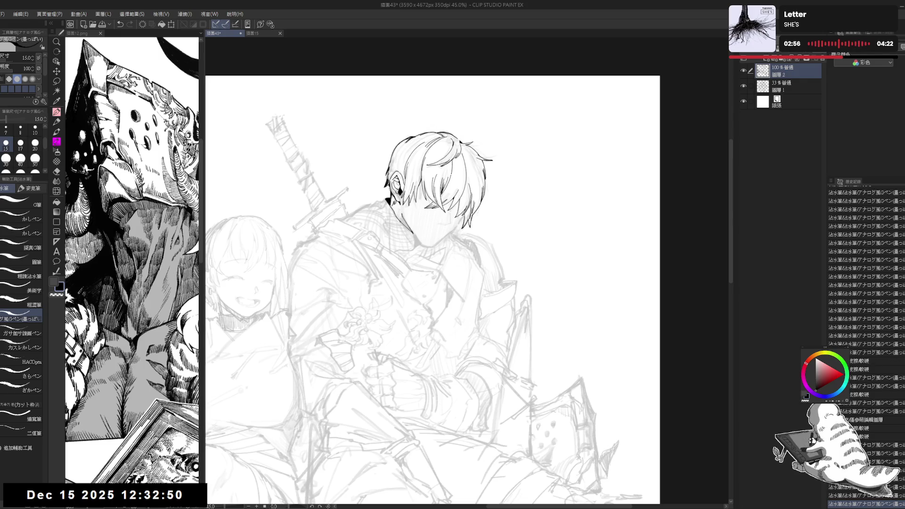
key("asciicircum")
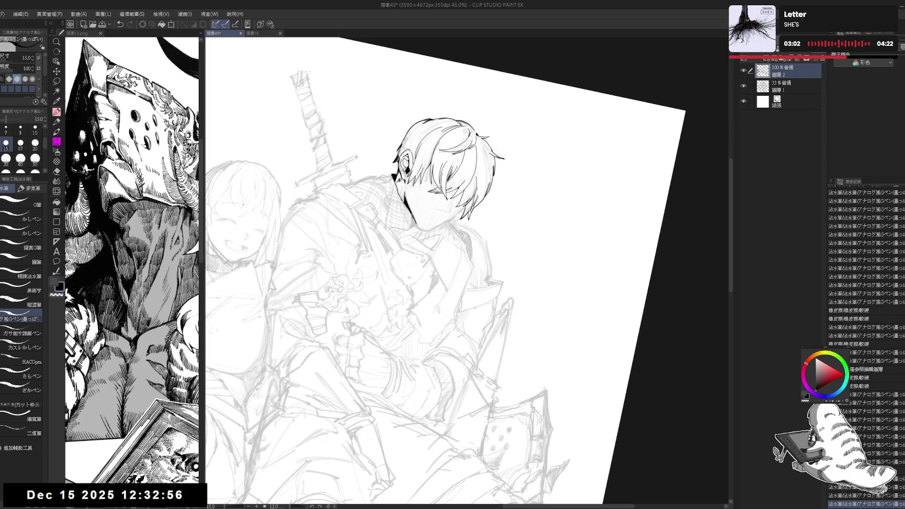
key("e")
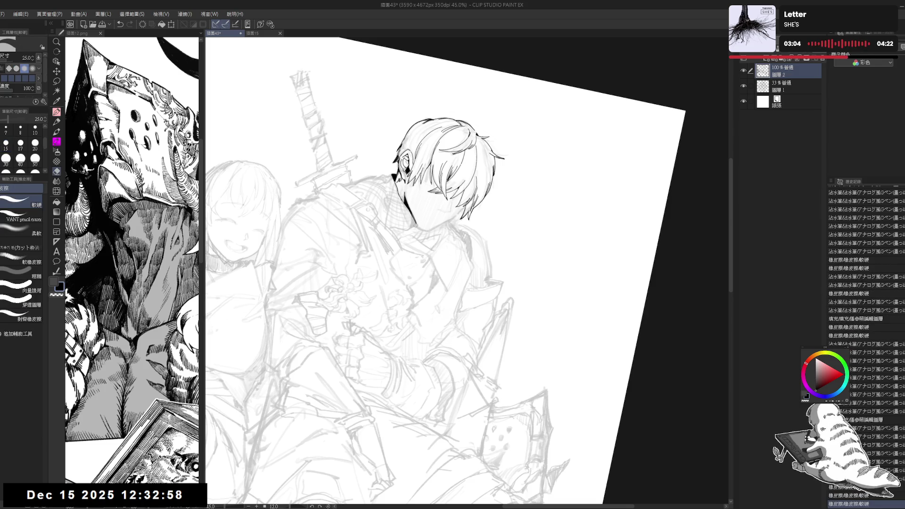
key("ctrl+at")
key("p")
left_click_drag(403, 230, 417, 238)
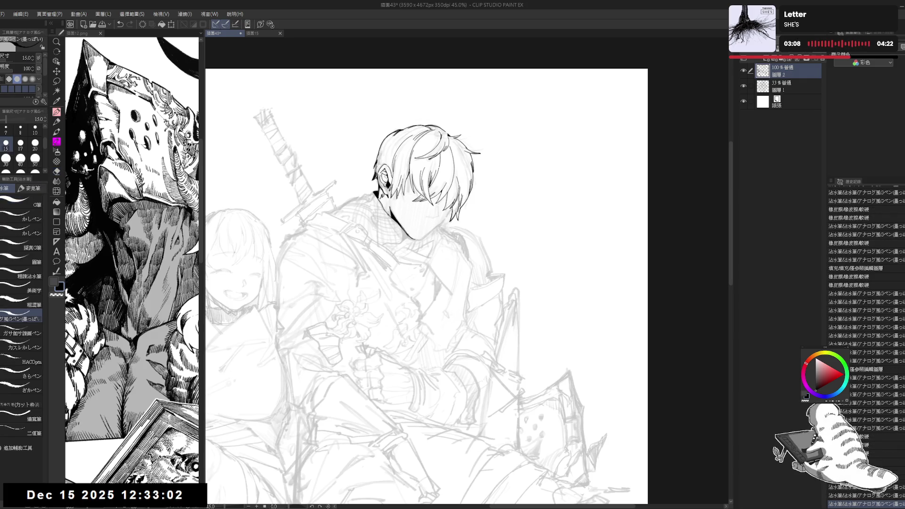
left_click_drag(427, 283, 467, 245)
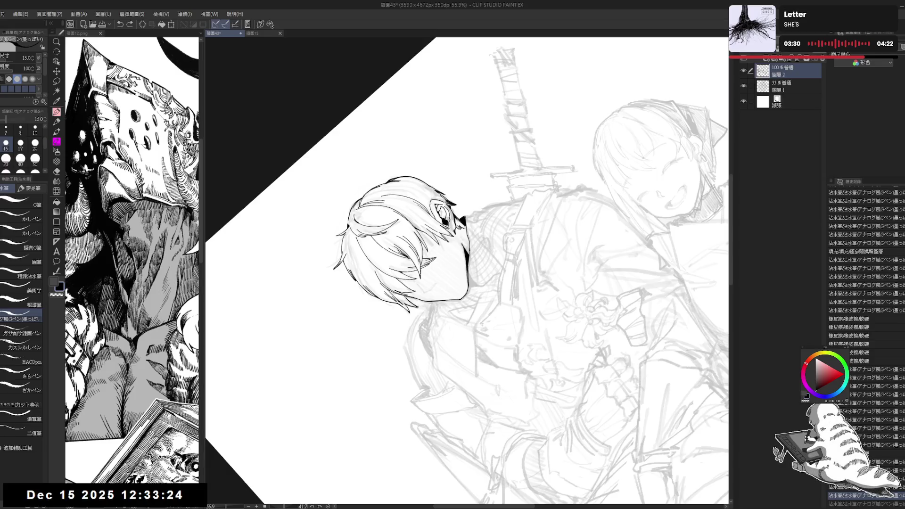
Step: Fill the hair shadow behind the ear with black after a mirrored proportion check
key("ctrl+at")
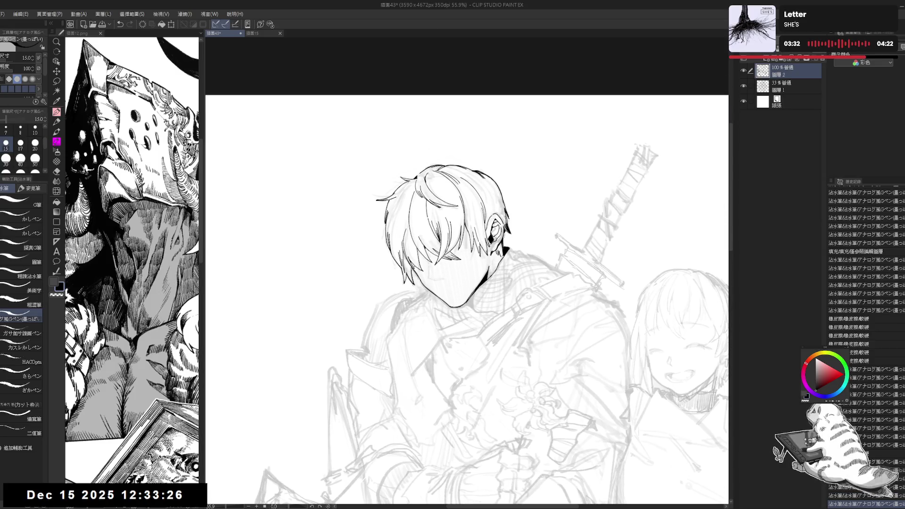
key("h")
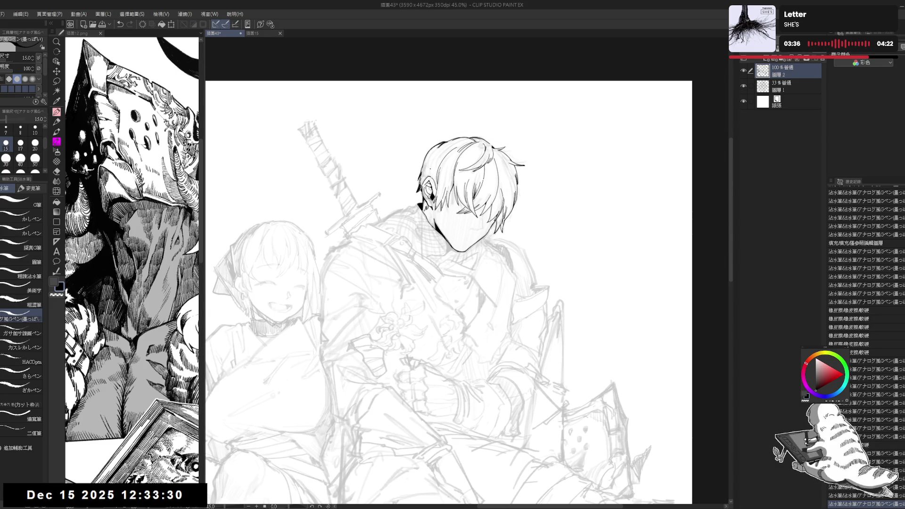
key("minus")
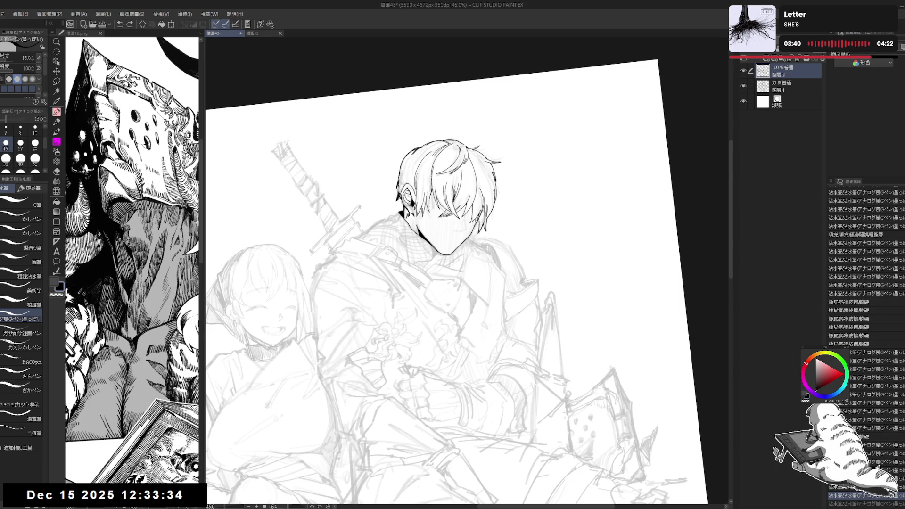
key("g")
left_click(478, 218)
key("equal")
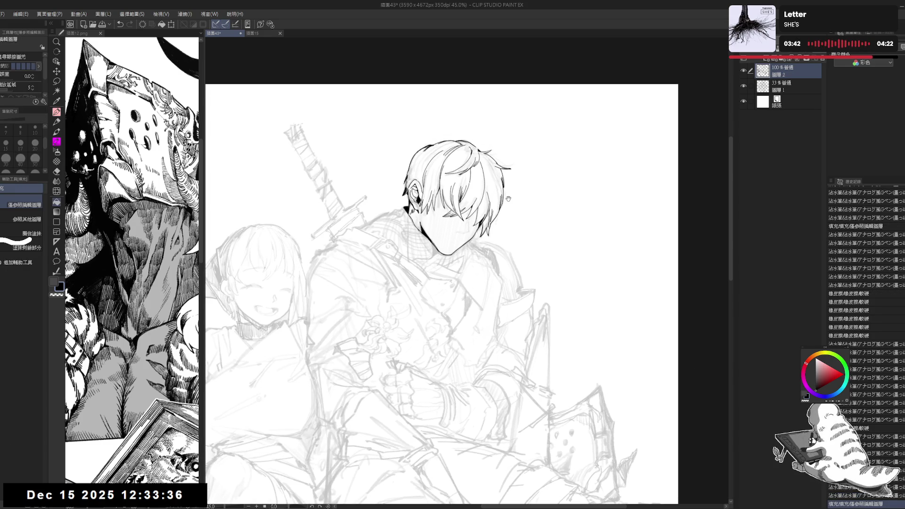
Step: Ink short strokes along the left outline of the young man's hair
scroll(499, 196, "down", 1)
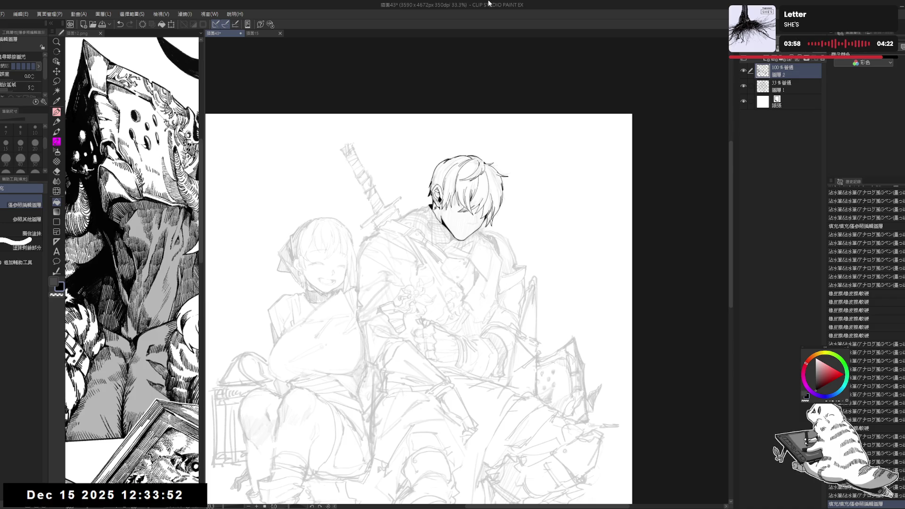
scroll(464, 227, "up", 2)
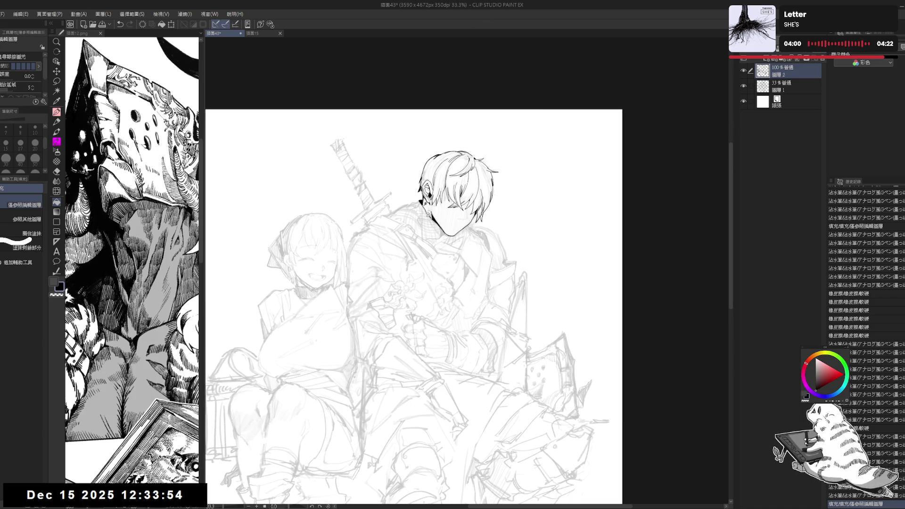
key("p")
mouse_move(464, 227)
left_mouse_down()
mouse_move(440, 249)
mouse_move(447, 267)
left_mouse_up()
key("e")
key("p")
mouse_move(391, 249)
left_mouse_down()
mouse_move(399, 263)
mouse_move(377, 287)
left_mouse_up()
left_click_drag(389, 217, 384, 228)
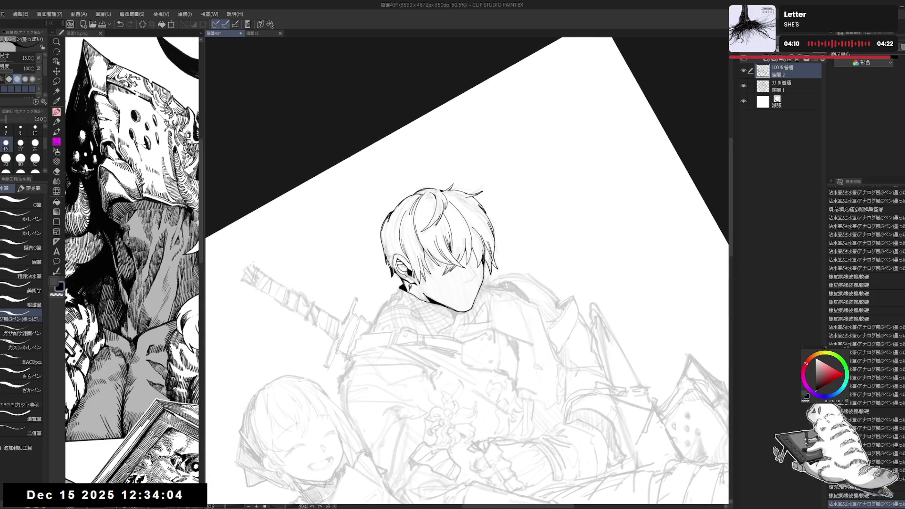
left_click_drag(383, 228, 387, 260)
Step: Enlarge the pen, ink the neck line and erase a stray mark beside it
key("ctrl+@")
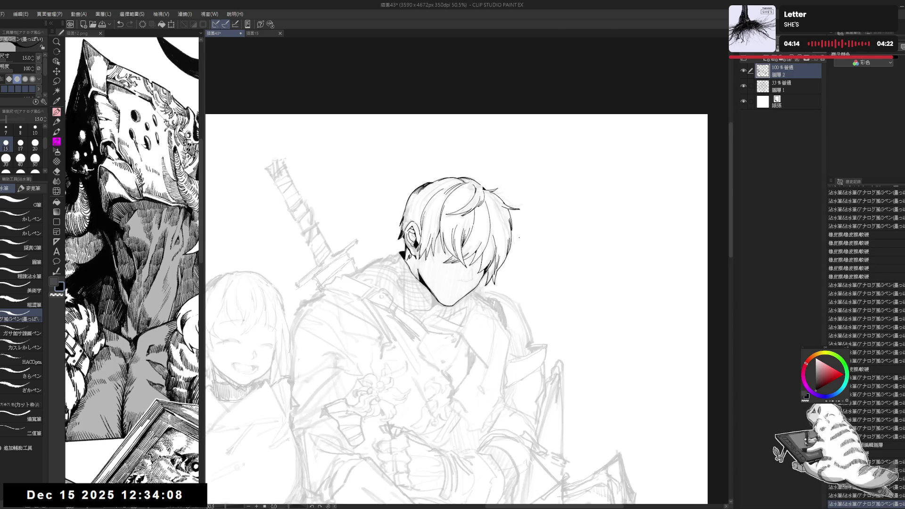
left_click_drag(434, 237, 391, 222)
left_click_drag(422, 276, 401, 264)
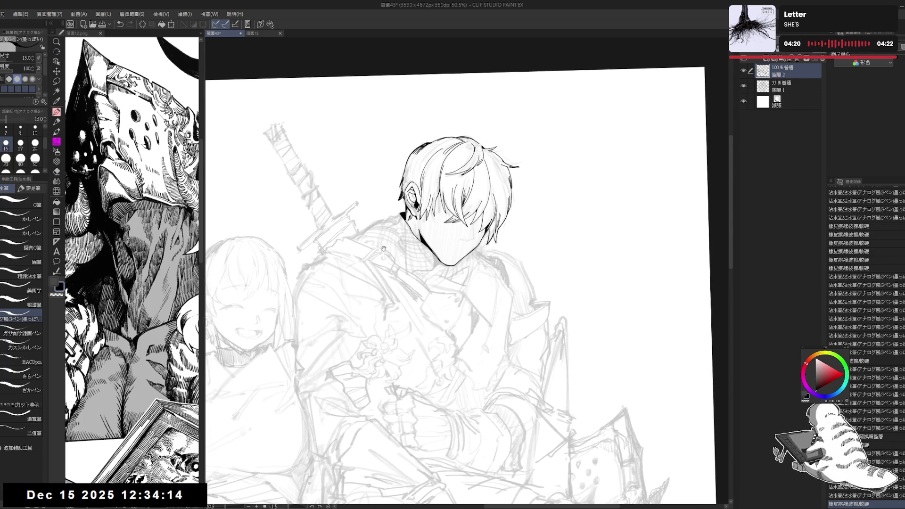
mouse_move(384, 250)
left_mouse_down()
mouse_move(410, 244)
mouse_move(424, 221)
left_mouse_up()
key("bracketright")
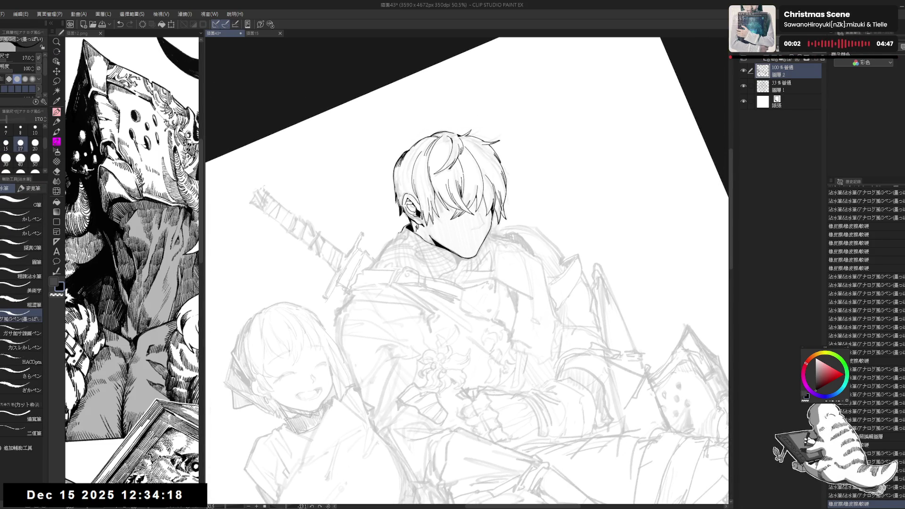
key("bracketright")
left_click_drag(395, 240, 408, 230)
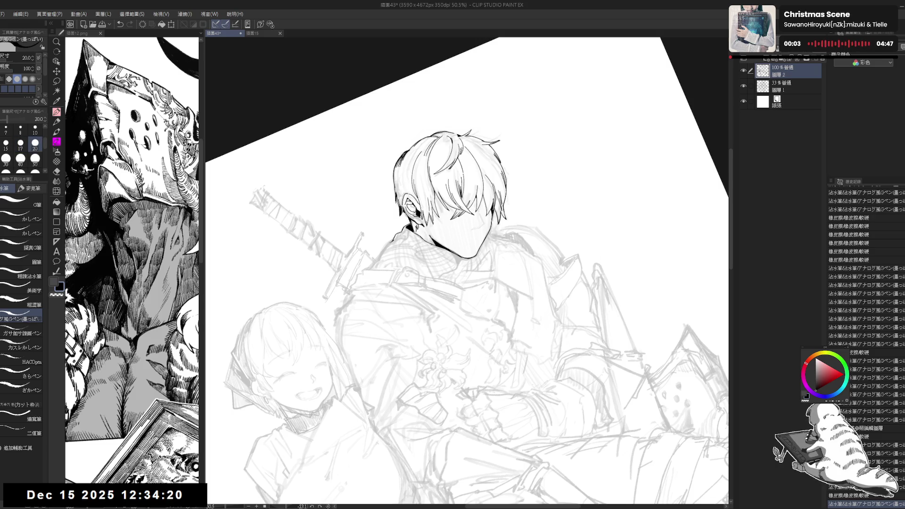
left_click_drag(466, 283, 486, 245)
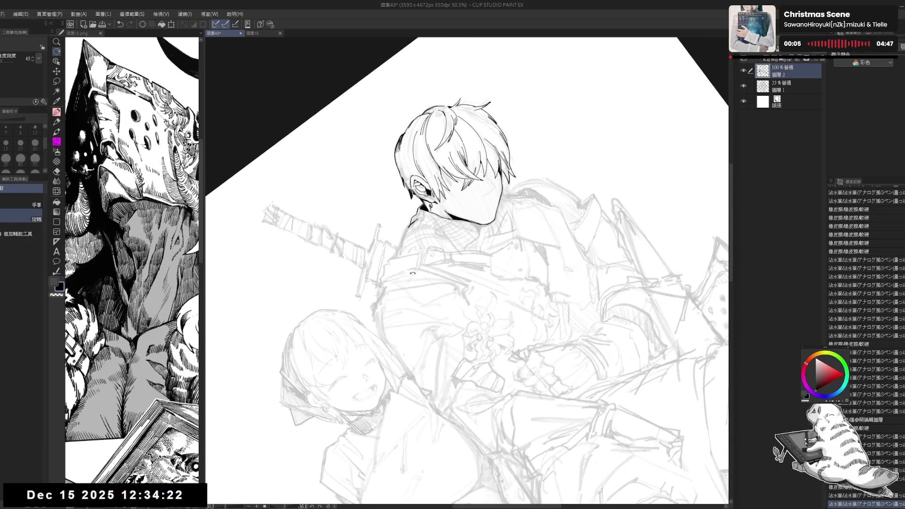
key("e")
left_click_drag(415, 221, 463, 229)
Step: Ink short strokes along the collar and erase the stray marks around it
key("r")
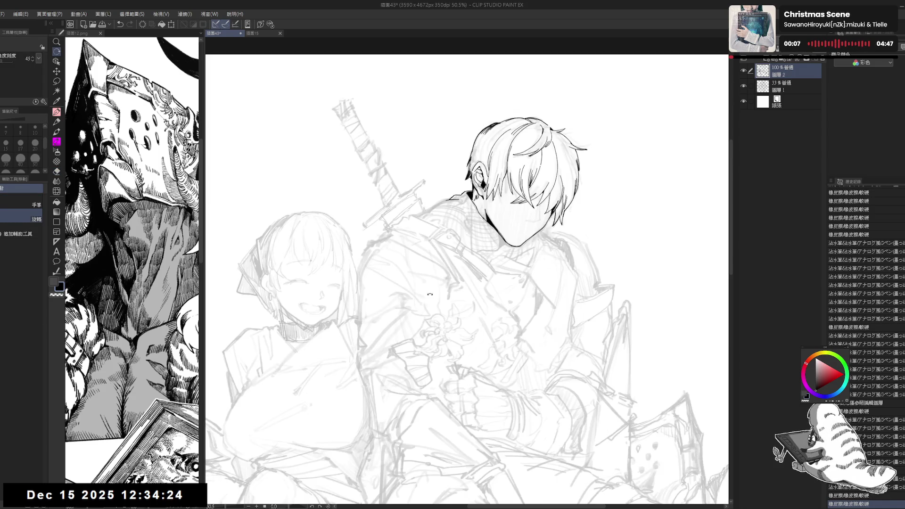
left_click_drag(409, 308, 415, 325)
key("p")
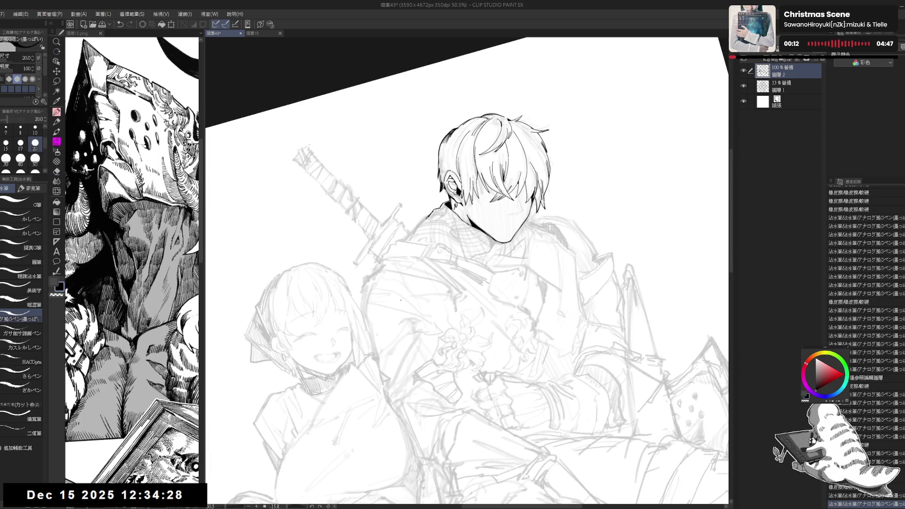
left_click_drag(424, 283, 415, 302)
left_click_drag(427, 219, 418, 228)
key("e")
key("p")
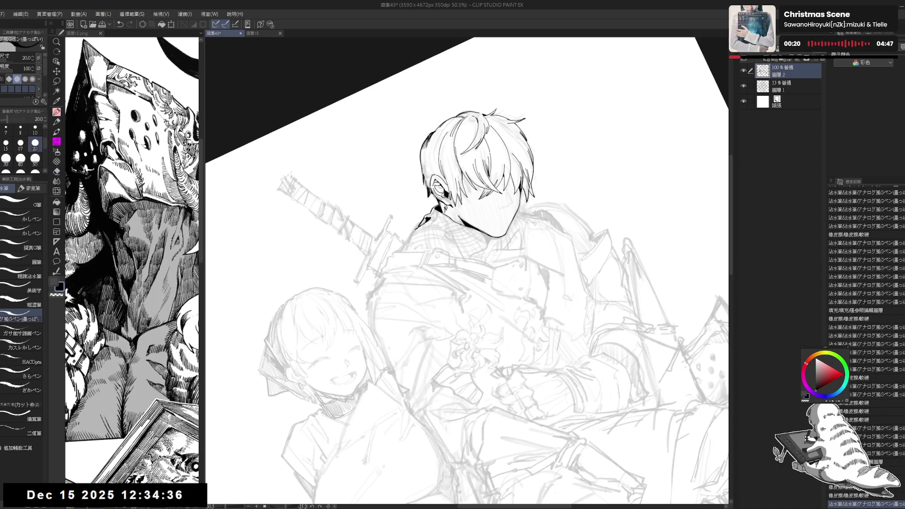
key("e")
mouse_move(422, 226)
left_mouse_down()
mouse_move(397, 251)
mouse_move(416, 230)
mouse_move(431, 263)
mouse_move(419, 333)
left_mouse_up()
key("p")
Step: Shrink the brush to size 20 and add a small ink mark at the collar
key("e")
key("minus")
key("minus")
key("bracketleft")
key("p")
key("r")
left_click_drag(566, 165, 603, 245)
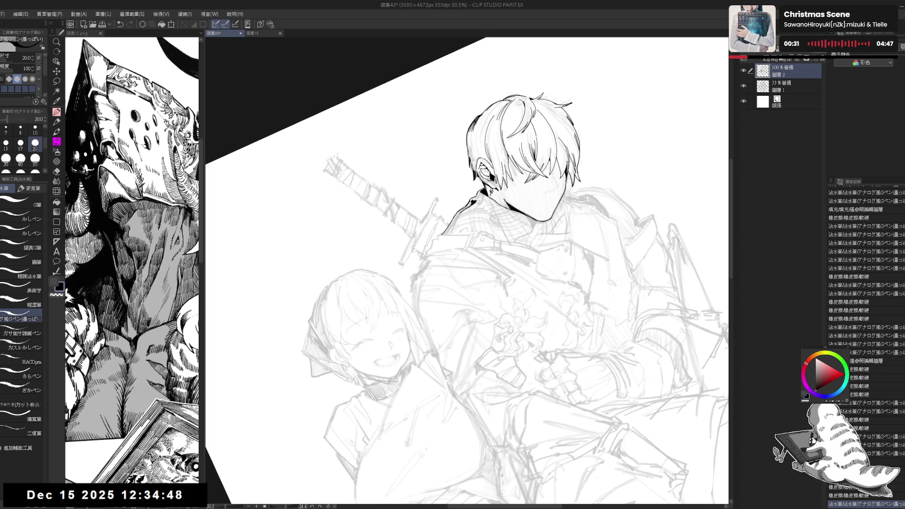
left_click_drag(448, 221, 451, 231)
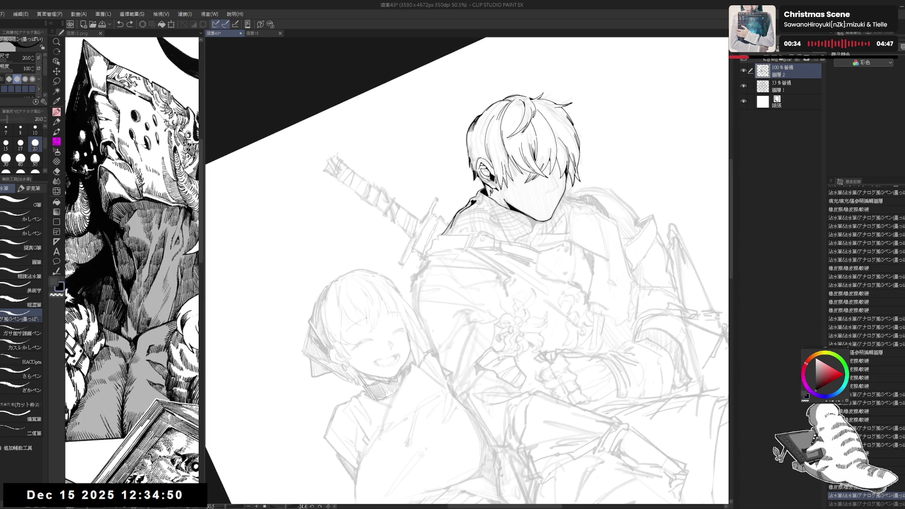
Step: Retry a collar stroke, undoing the unwanted attempt
mouse_move(613, 213)
left_mouse_down()
mouse_move(580, 165)
mouse_move(542, 142)
left_mouse_up()
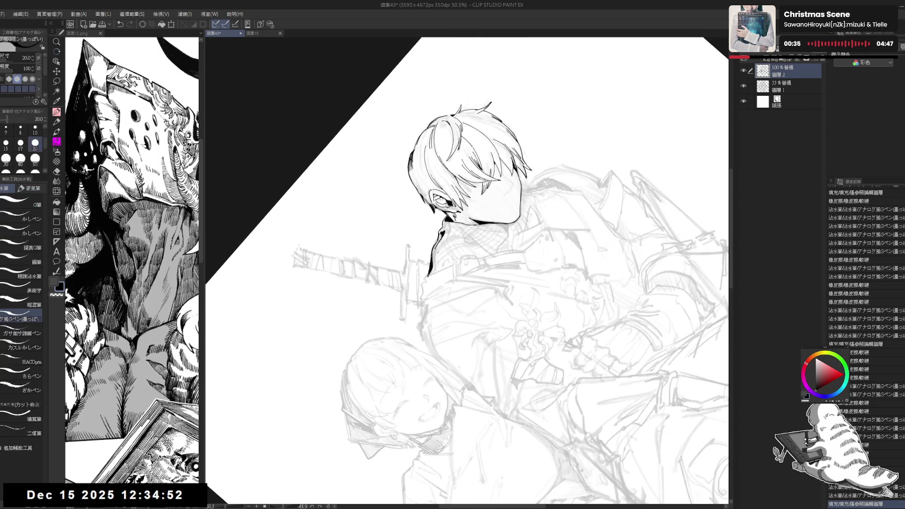
left_click_drag(433, 250, 438, 248)
key("ctrl+z")
key("e")
key("p")
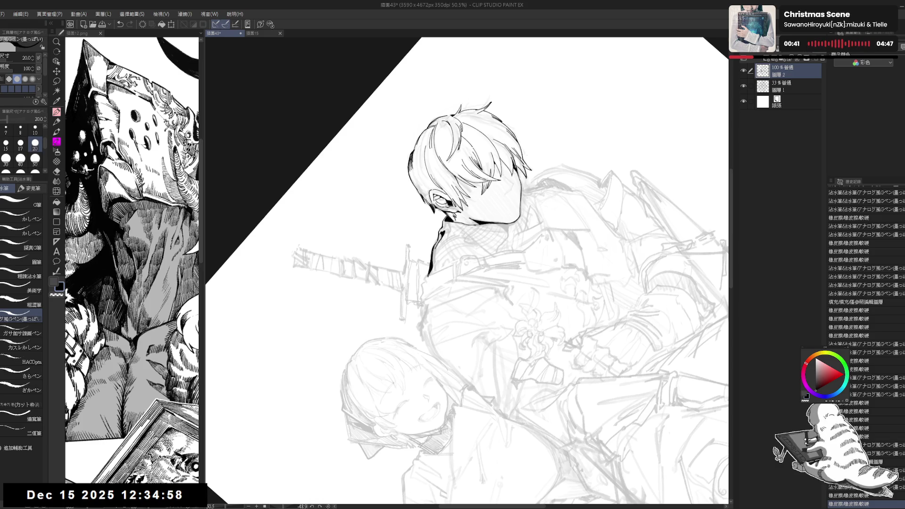
key("e")
key("ctrl+@")
mouse_move(466, 205)
left_mouse_down()
mouse_move(448, 174)
mouse_move(441, 210)
mouse_move(431, 215)
left_mouse_up()
key("p")
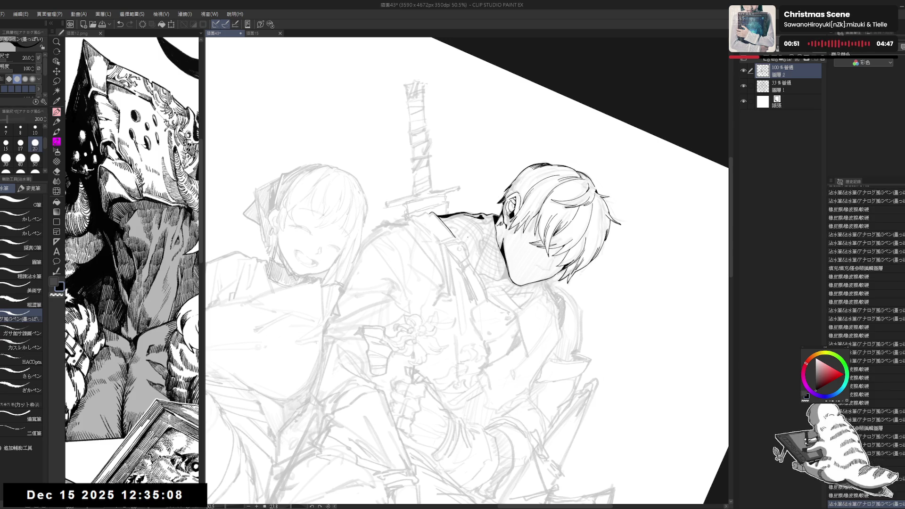
Step: Ink a short line on the young man's shoulder strap
key("ctrl+0")
mouse_move(447, 291)
left_mouse_down()
mouse_move(455, 301)
mouse_move(454, 359)
mouse_move(368, 307)
left_mouse_up()
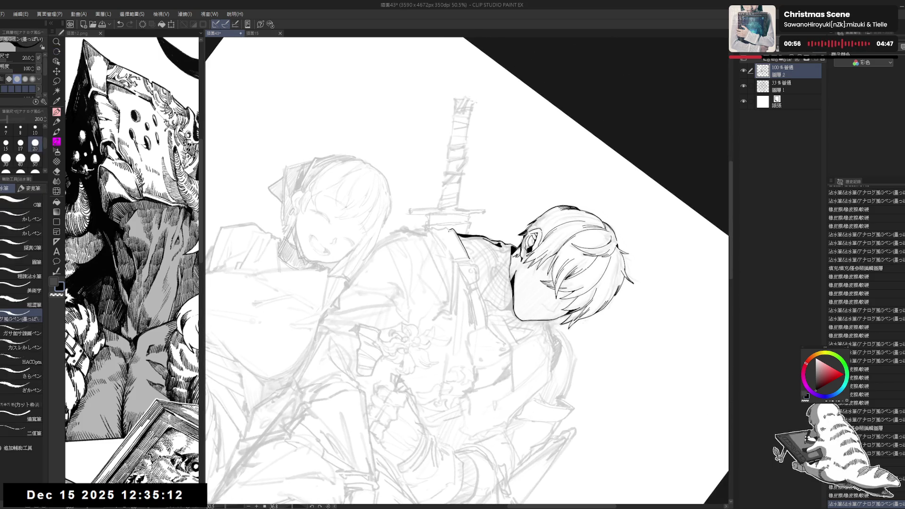
left_click_drag(454, 237, 458, 248)
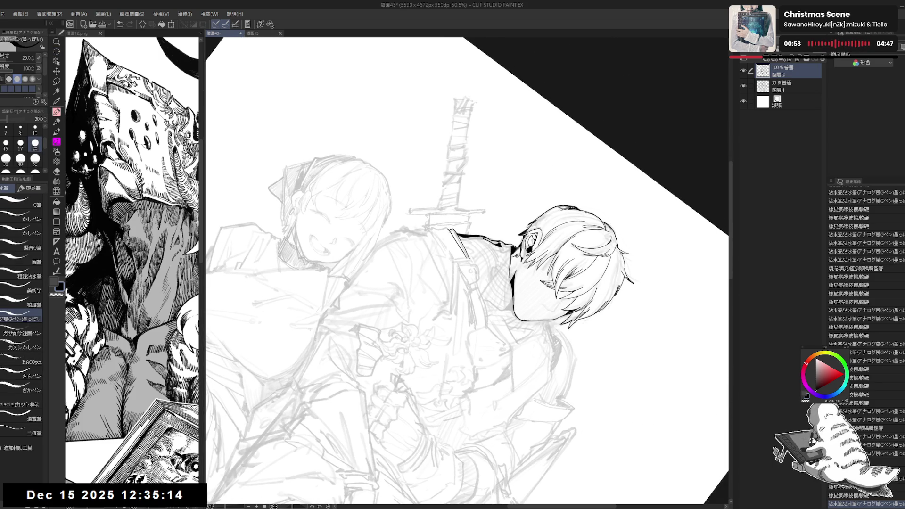
key("ctrl+shift+0")
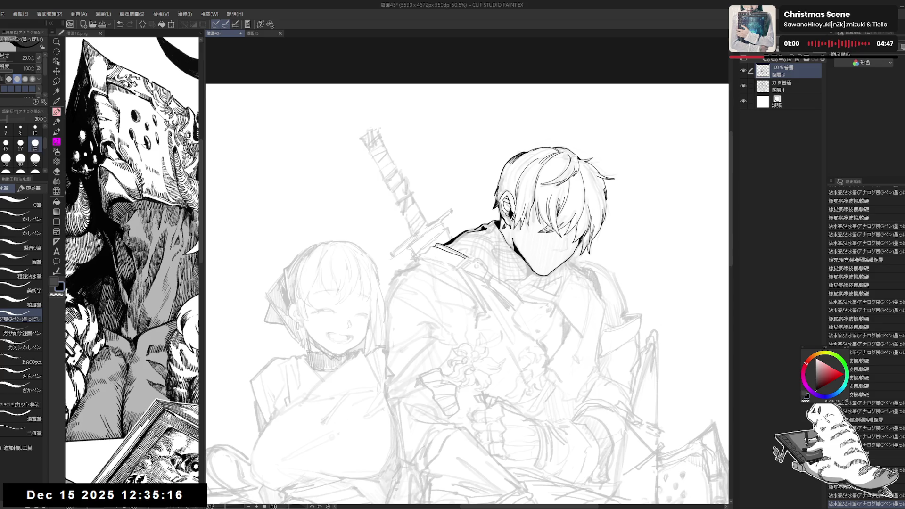
left_click_drag(431, 246, 436, 251)
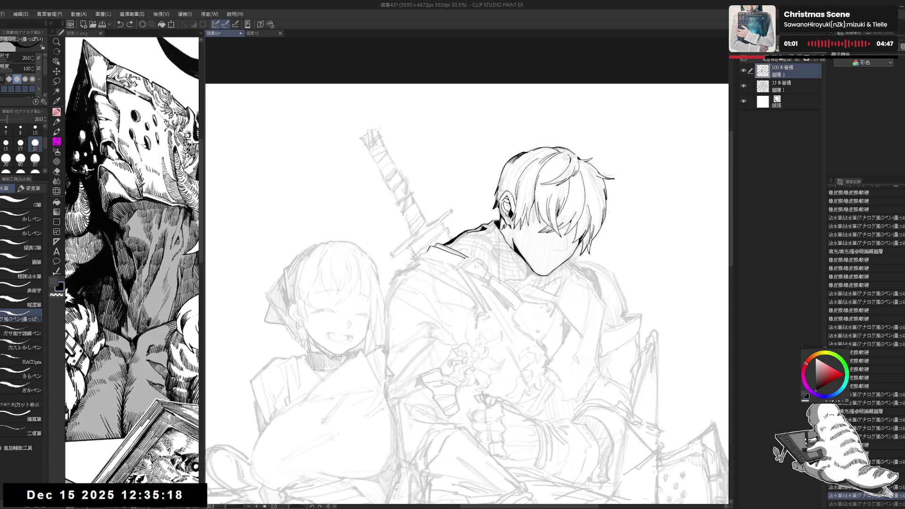
left_click_drag(386, 438, 325, 378)
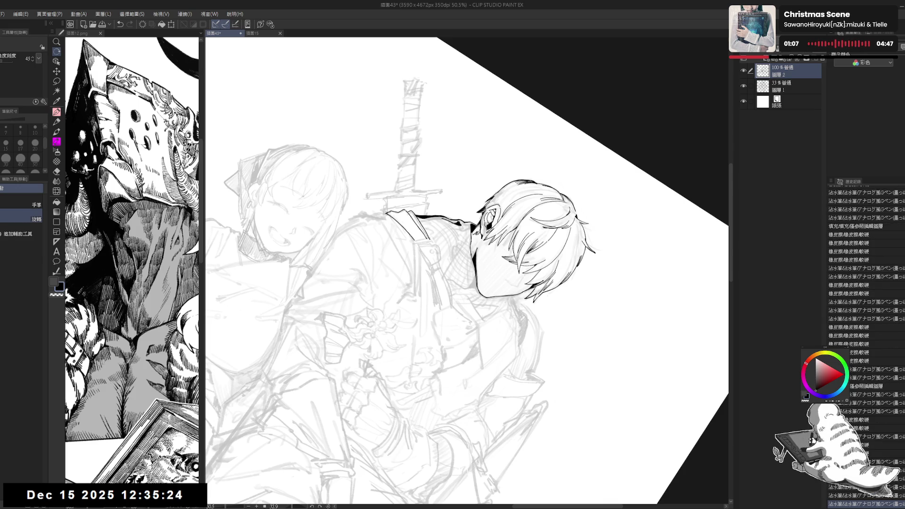
Step: Pan, rotate and straighten the canvas to frame the collar below the hair
key("ctrl+@")
left_click_drag(482, 254, 474, 220)
scroll(473, 220, "down", 1)
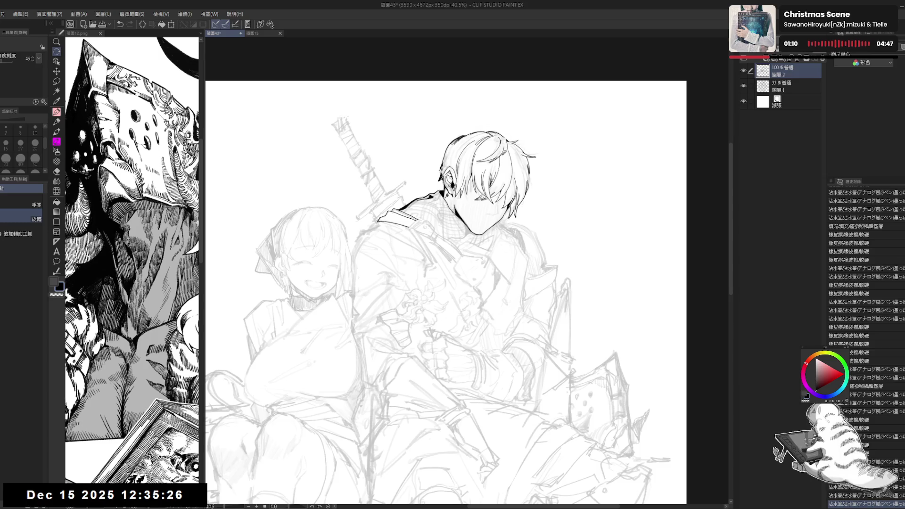
mouse_move(405, 221)
left_mouse_down()
mouse_move(420, 198)
mouse_move(436, 231)
left_mouse_up()
key("e")
scroll(420, 198, "up", 2)
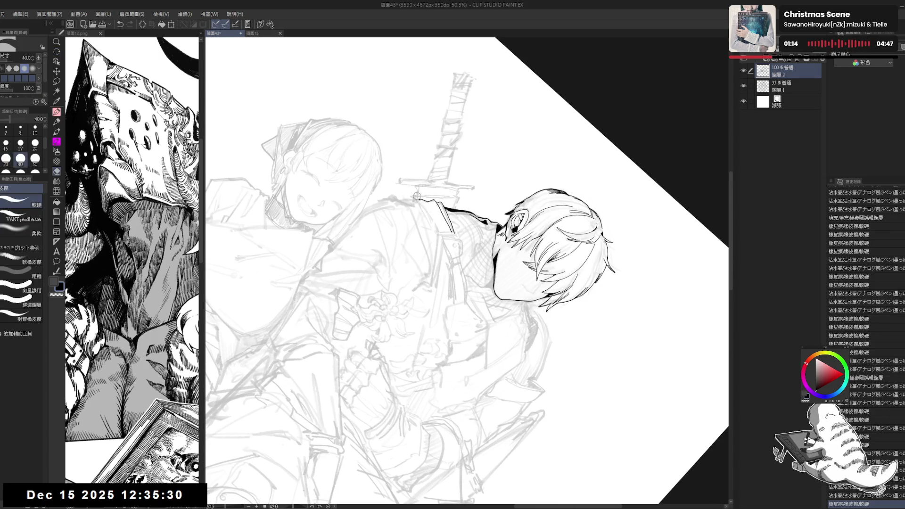
key("shift+space")
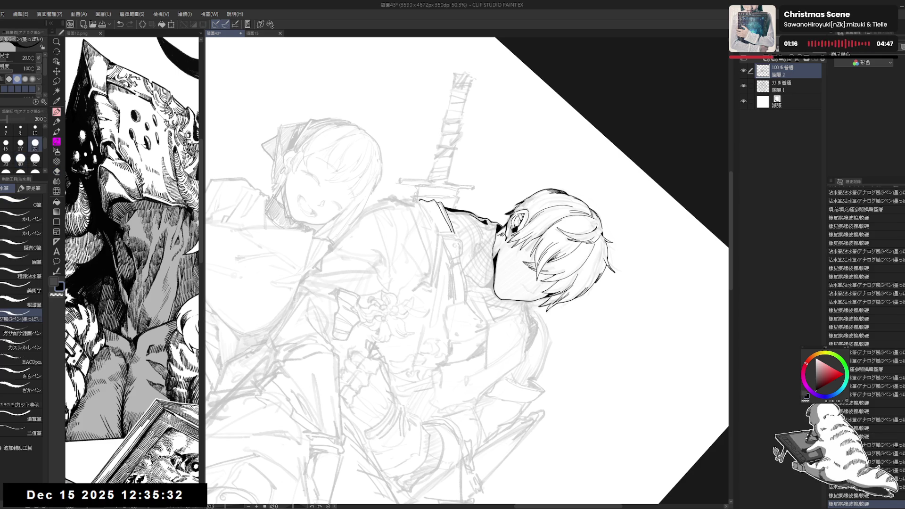
key("ctrl+0")
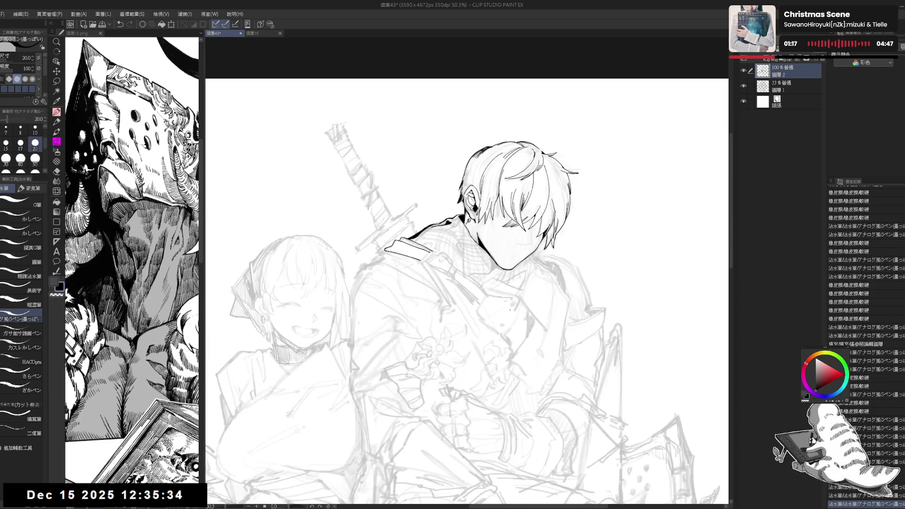
key("e")
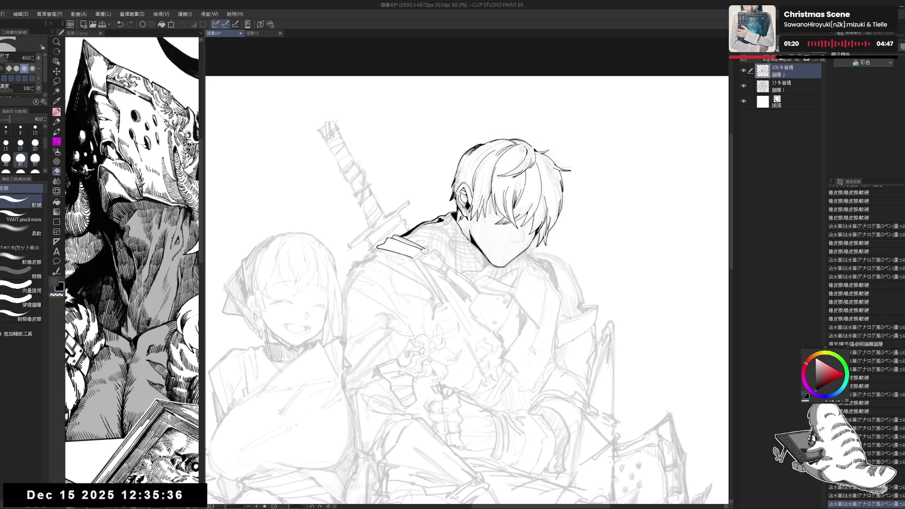
key("p")
left_click_drag(428, 300, 438, 295)
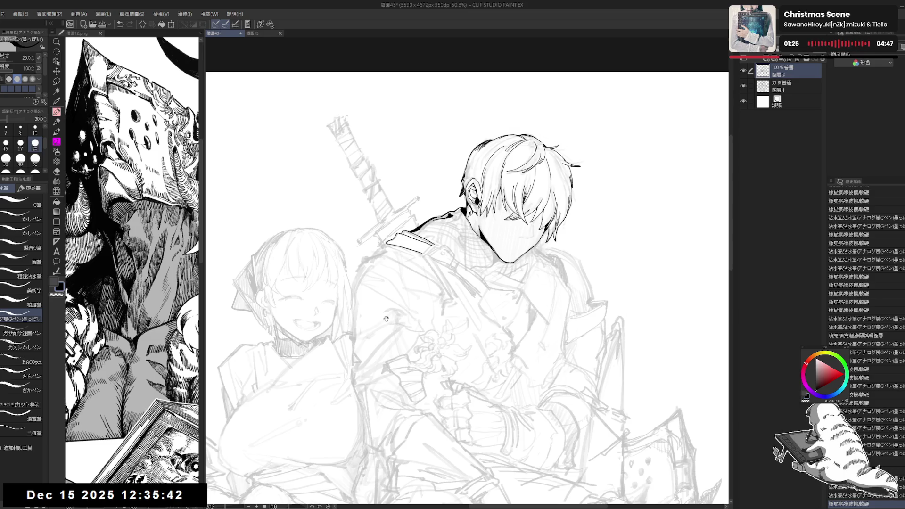
left_click_drag(386, 319, 398, 328)
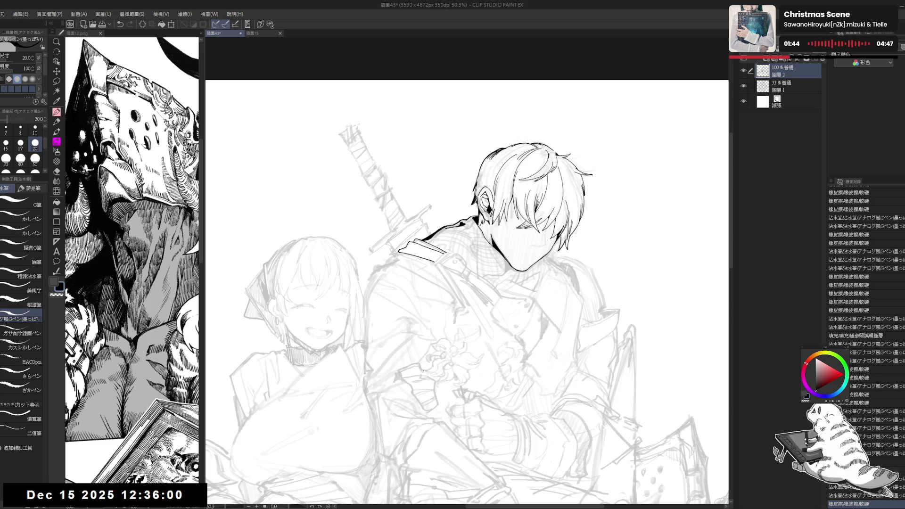
Step: Extend the collar line down the neck, undoing a stroke and re-angling to redraw
key("r")
left_click_drag(471, 142, 477, 141)
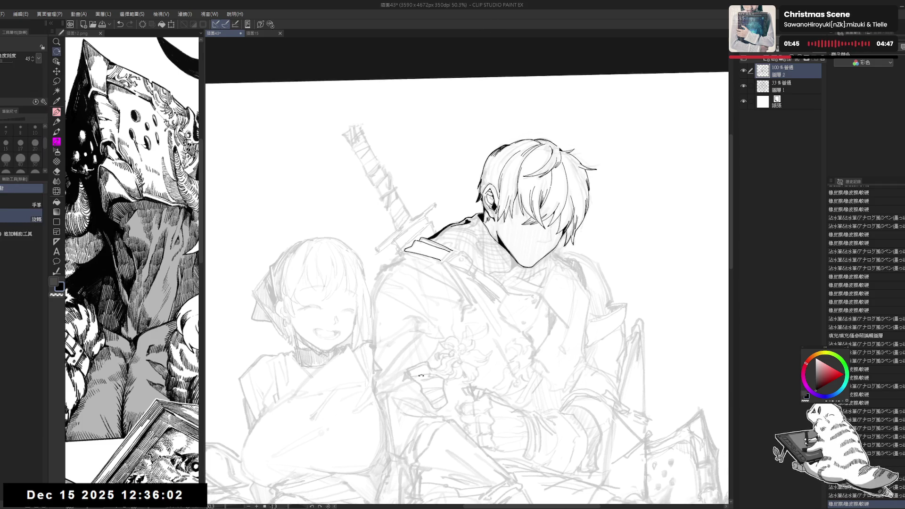
left_click_drag(421, 375, 468, 387)
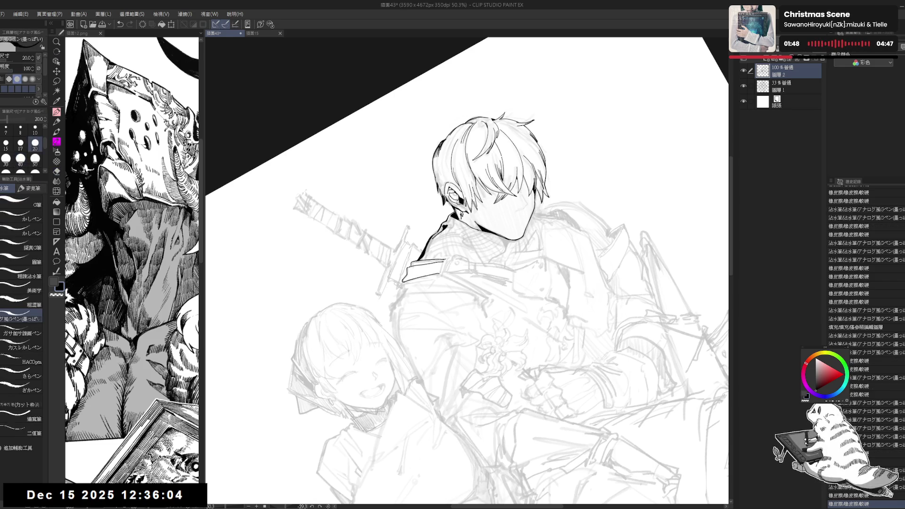
left_click_drag(440, 260, 447, 258)
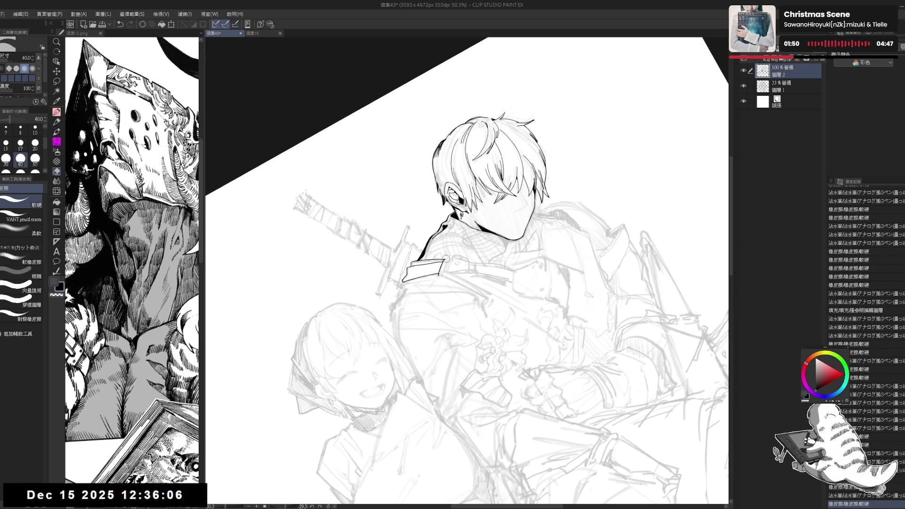
key("ctrl+z")
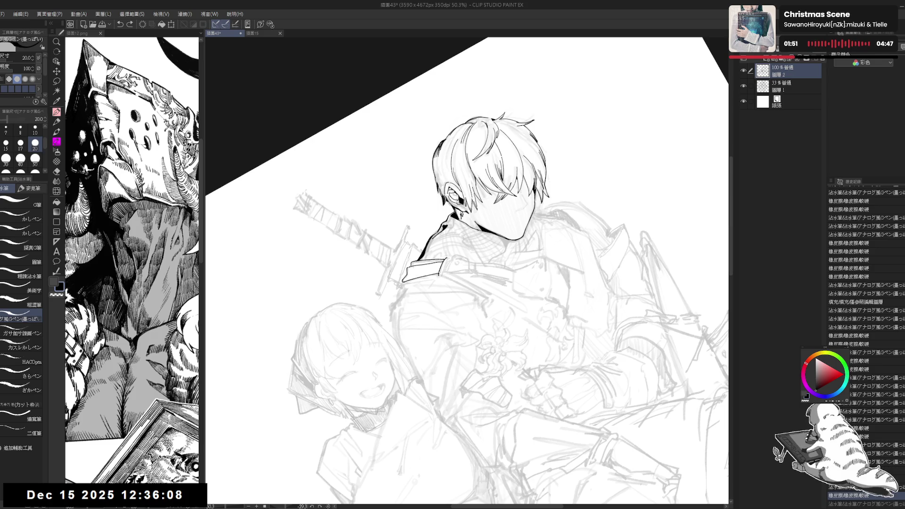
key("r")
mouse_move(459, 305)
left_mouse_down()
mouse_move(437, 290)
mouse_move(451, 249)
left_mouse_up()
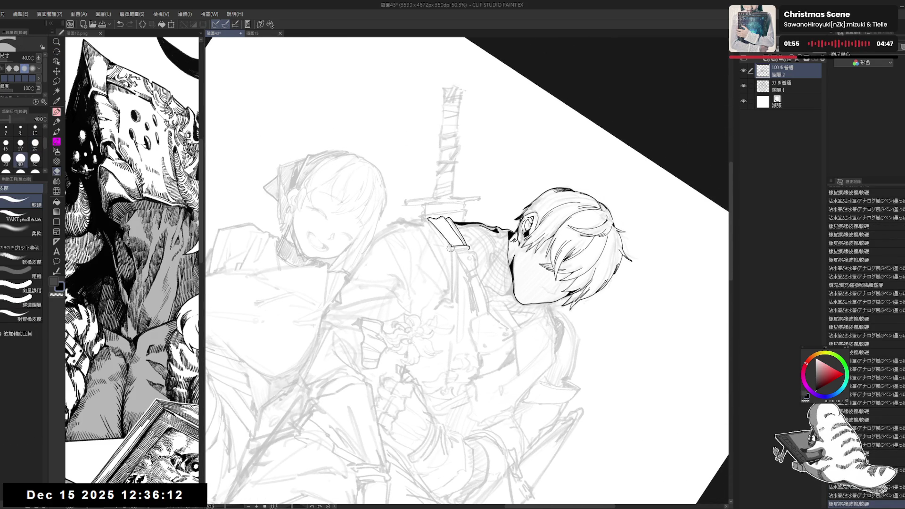
key("p")
key("r")
mouse_move(466, 283)
left_mouse_down()
mouse_move(491, 264)
mouse_move(463, 283)
left_mouse_up()
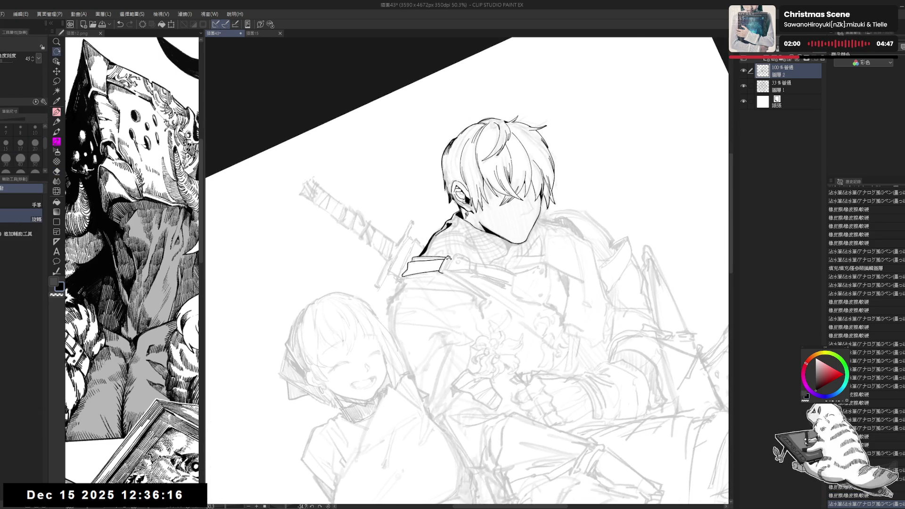
key("p")
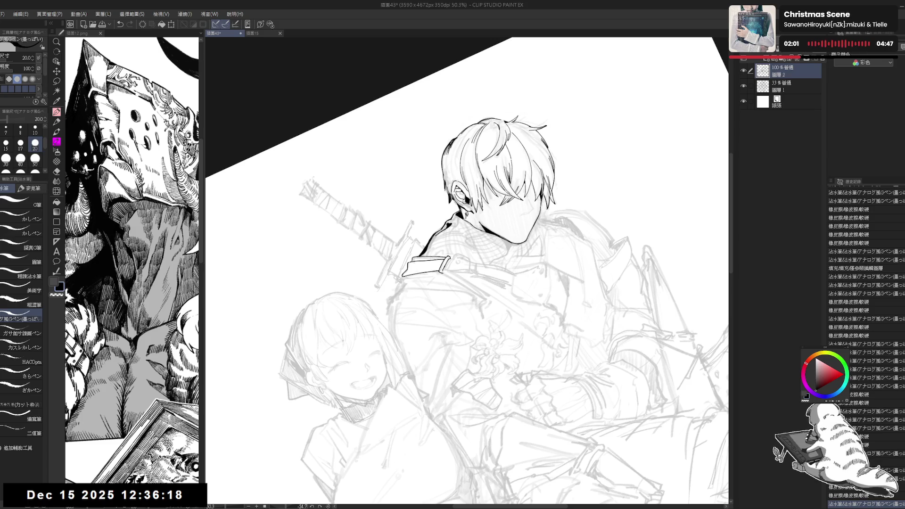
Step: Ink lines along the shoulder strap, undoing a misplaced stroke
left_click_drag(519, 330, 488, 365)
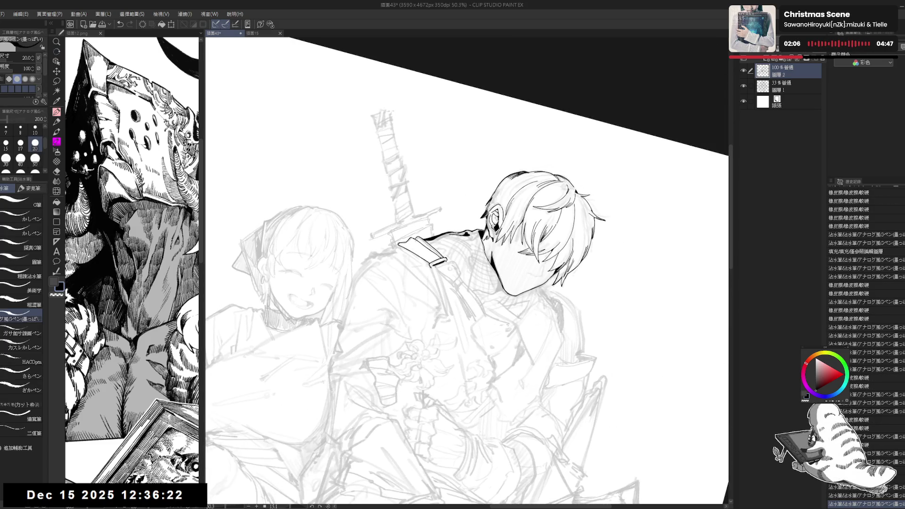
left_click_drag(444, 259, 453, 271)
left_click_drag(518, 188, 565, 235)
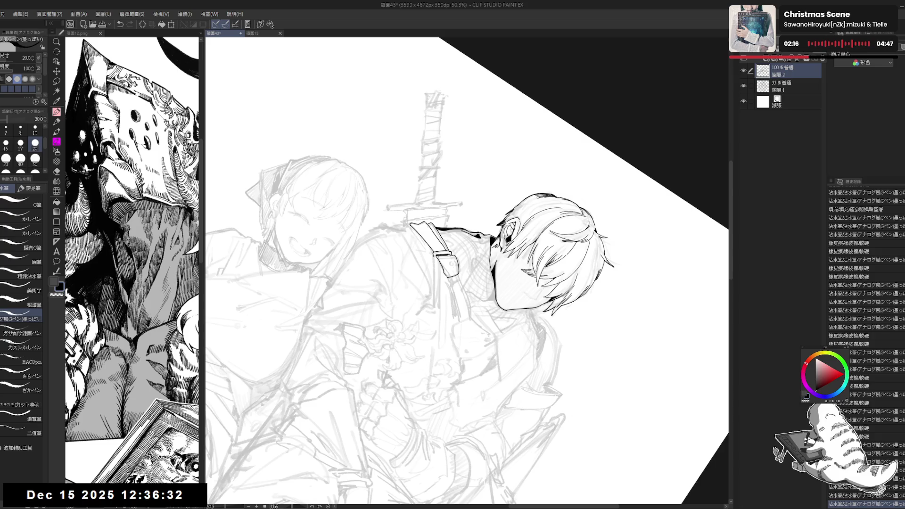
left_click_drag(448, 264, 453, 270)
key("ctrl+z")
key("ctrl+z")
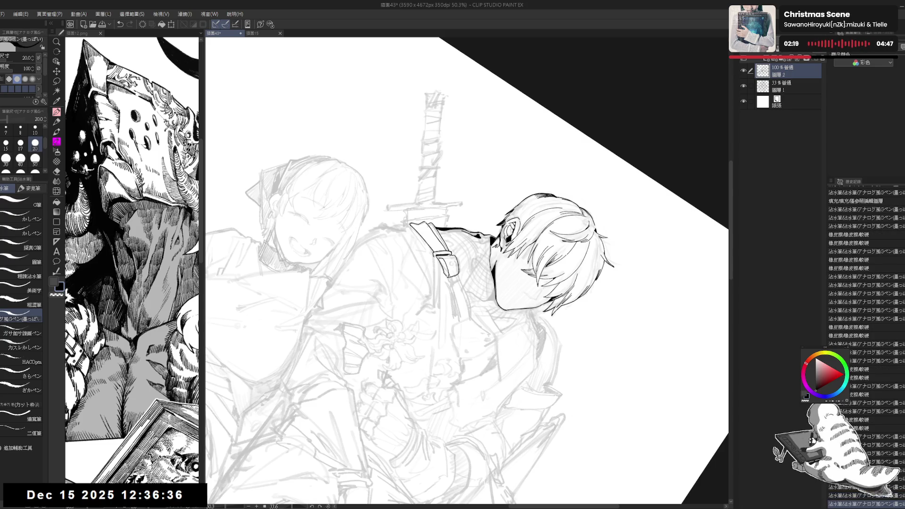
left_click_drag(467, 254, 471, 259)
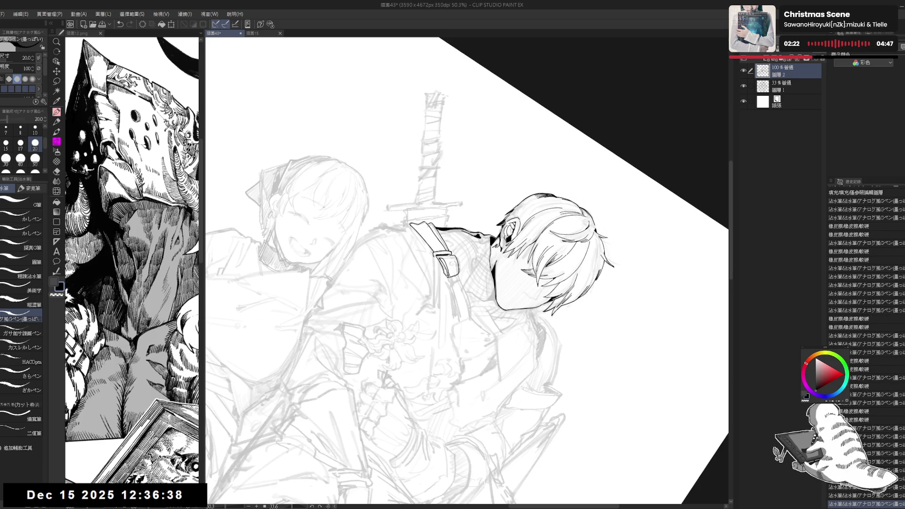
Step: Draw the strap buckle and erase stray ink around it
key("g")
key("p")
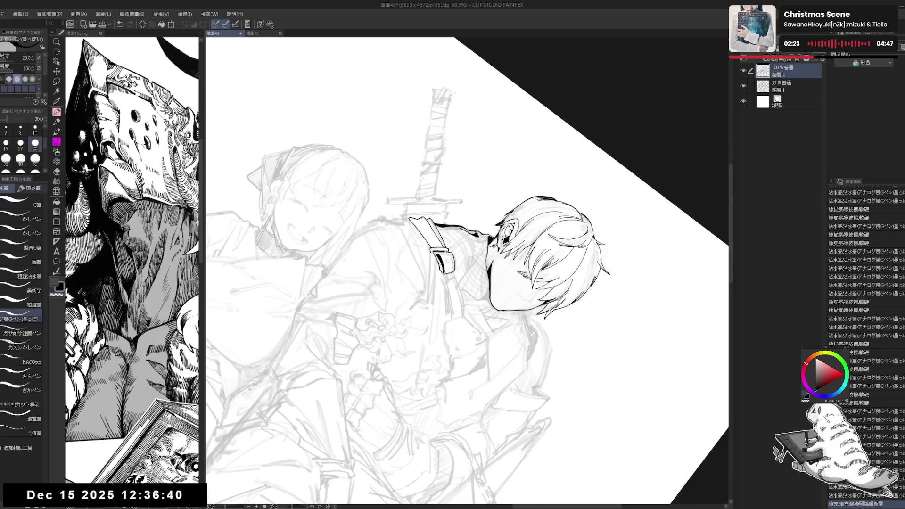
mouse_move(505, 283)
left_mouse_down()
mouse_move(518, 290)
mouse_move(552, 271)
mouse_move(552, 281)
left_mouse_up()
key("e")
key("p")
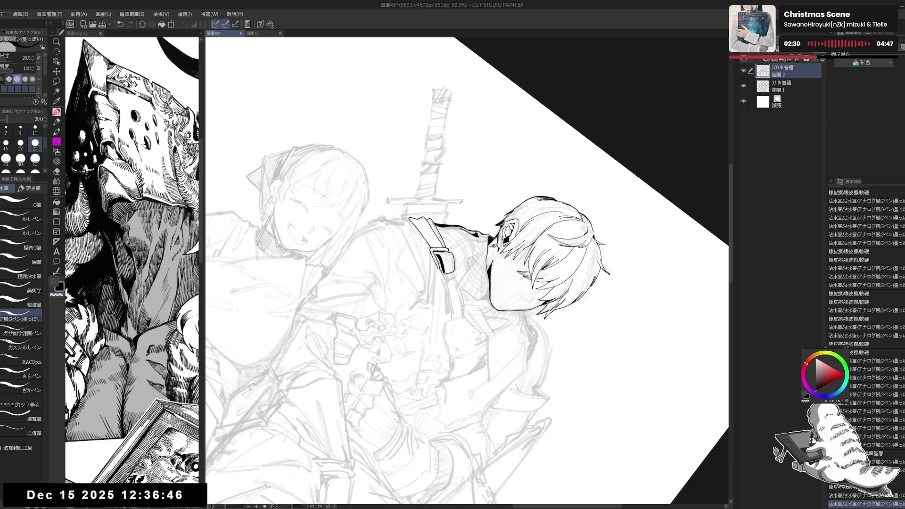
mouse_move(467, 271)
left_mouse_down()
mouse_move(519, 198)
mouse_move(472, 264)
left_mouse_up()
key("p")
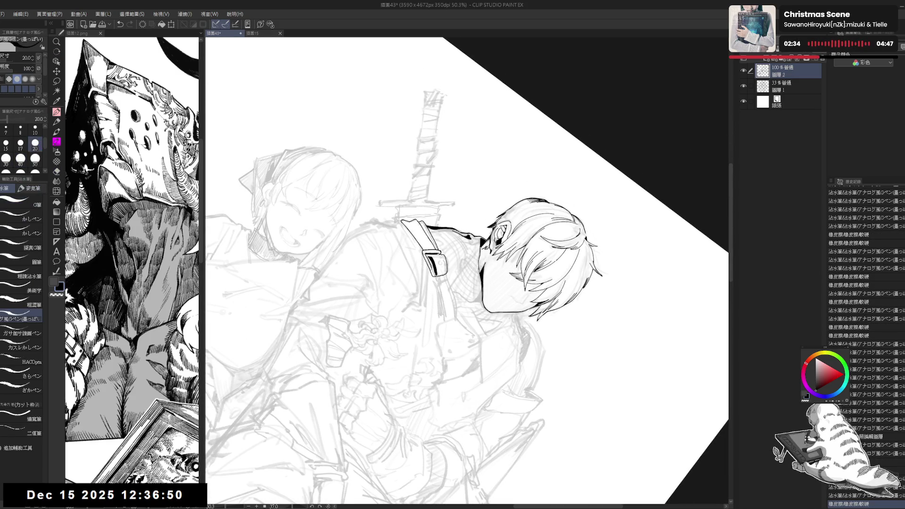
Step: Redo the undone pen strokes, then reset the view and zoom in on the two figures
key("e")
key("p")
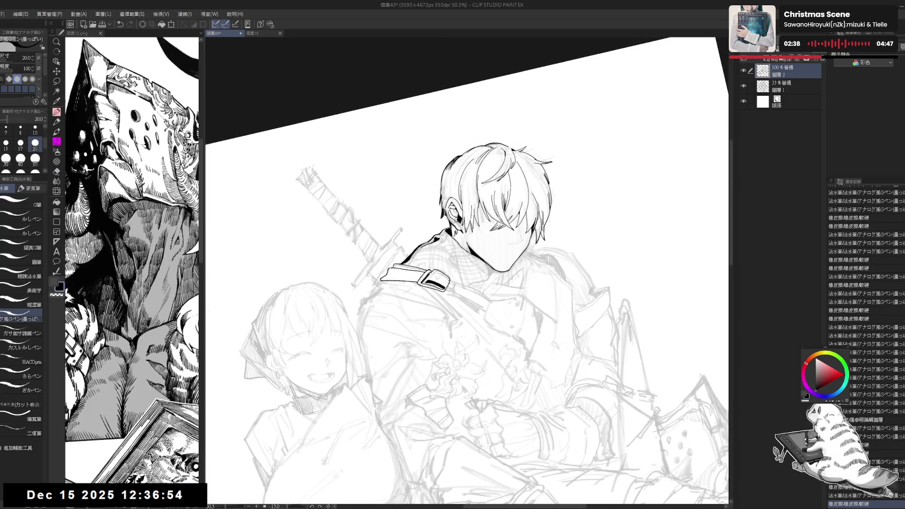
key("ctrl+y")
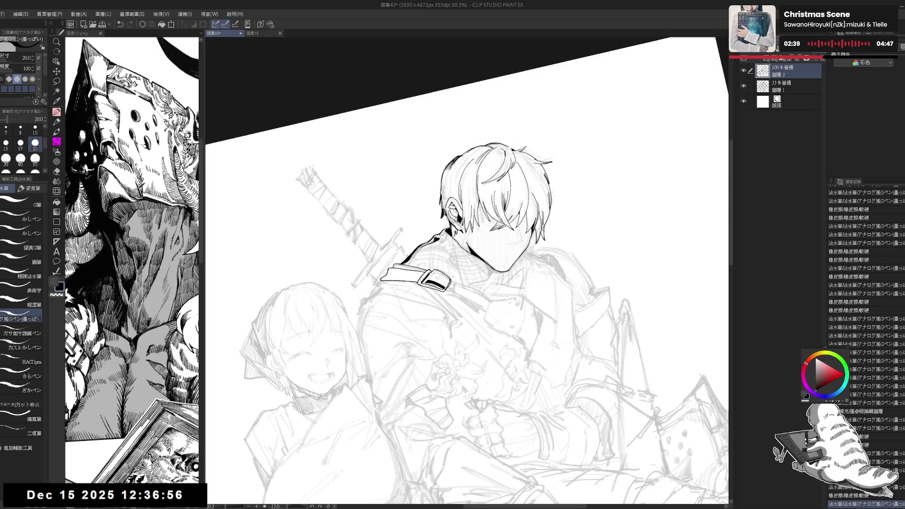
key("ctrl+y")
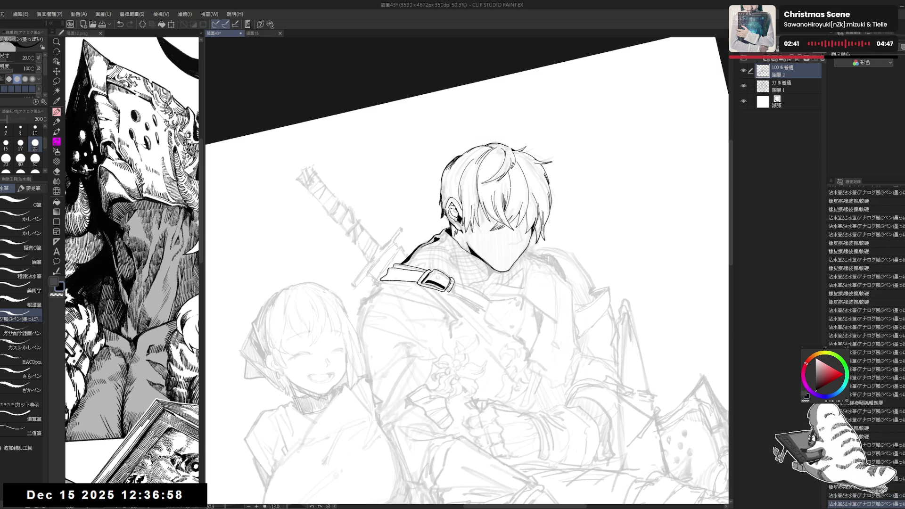
key("ctrl+y")
key("ctrl+y")
key("ctrl+shift+0")
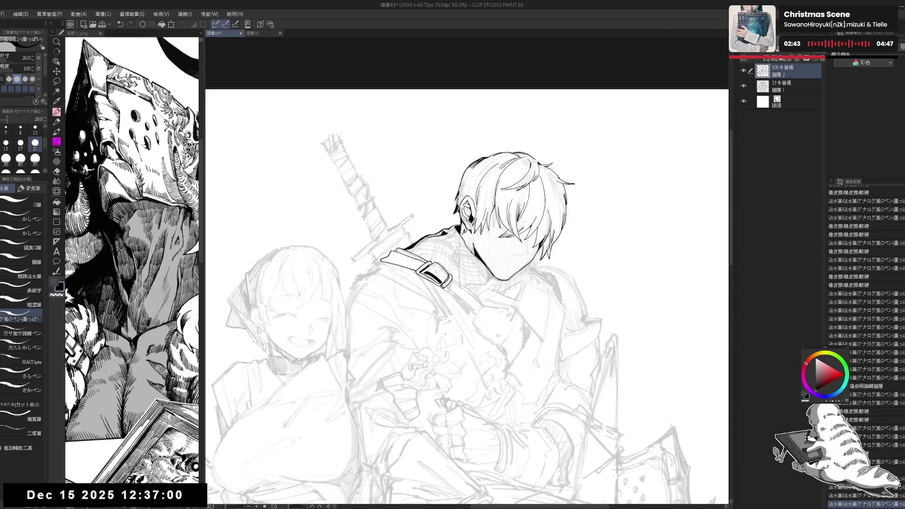
key("ctrl+minus")
left_click_drag(455, 239, 437, 163)
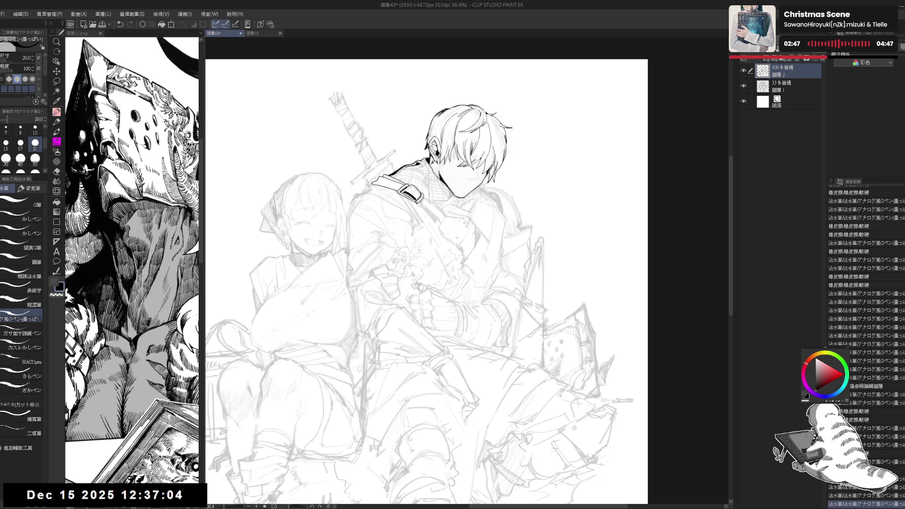
key("ctrl+plus")
key("ctrl+plus")
key("ctrl+plus")
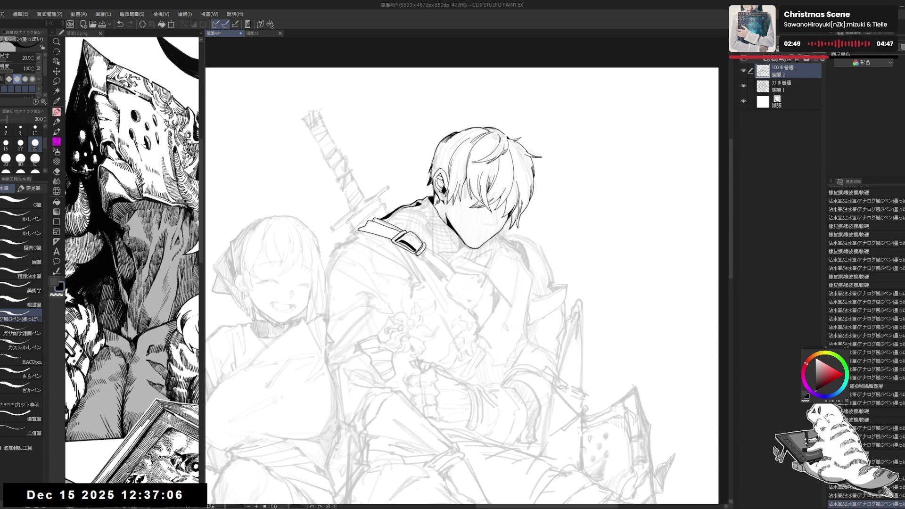
Step: Mark the strap buckle and extend the ink line along the shoulder strap
left_click_drag(409, 237, 416, 243)
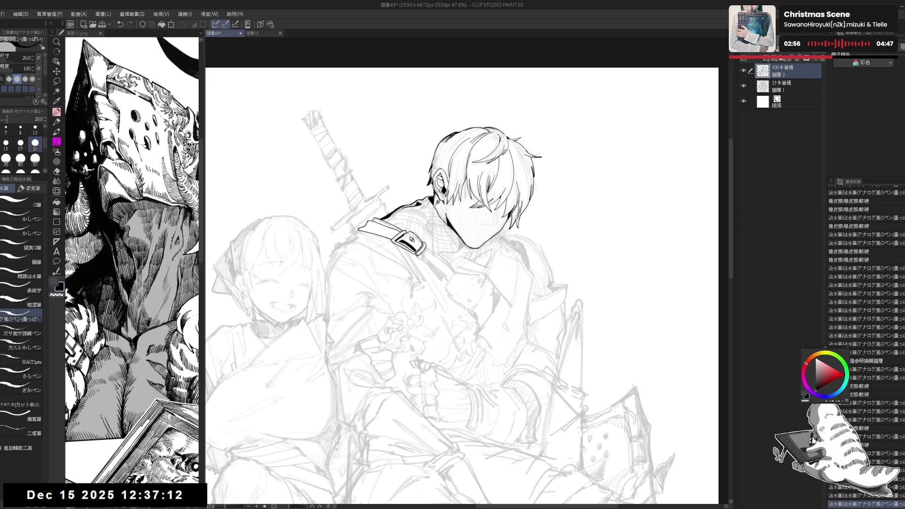
key("r")
left_click_drag(566, 283, 533, 325)
key("e")
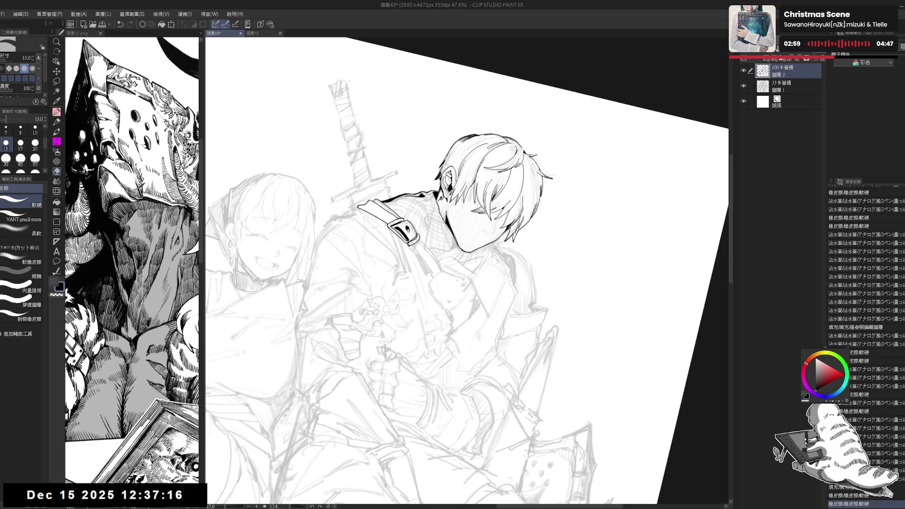
key("p")
left_click_drag(434, 283, 415, 307)
left_click_drag(399, 255, 403, 260)
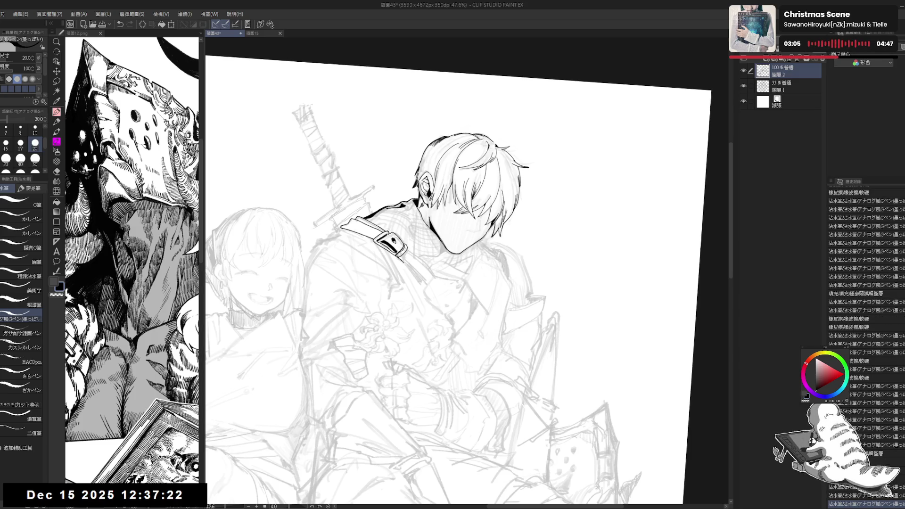
left_click_drag(463, 264, 495, 330)
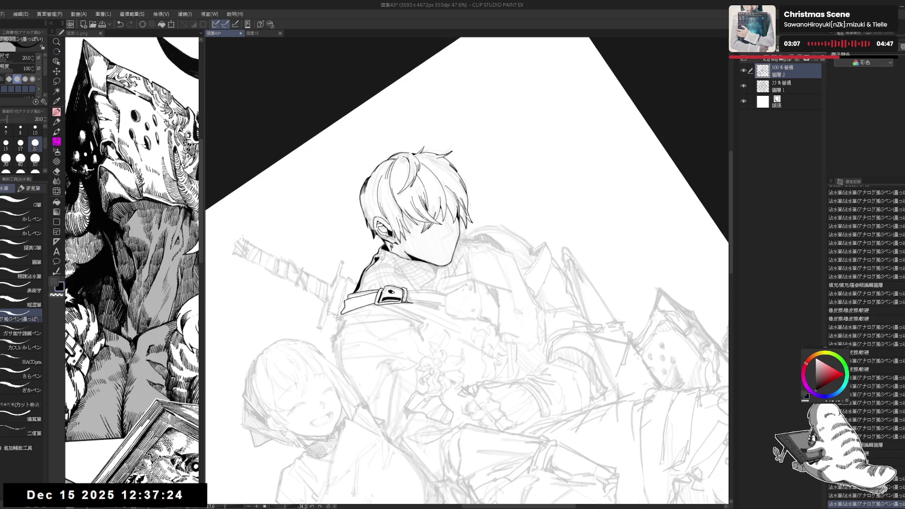